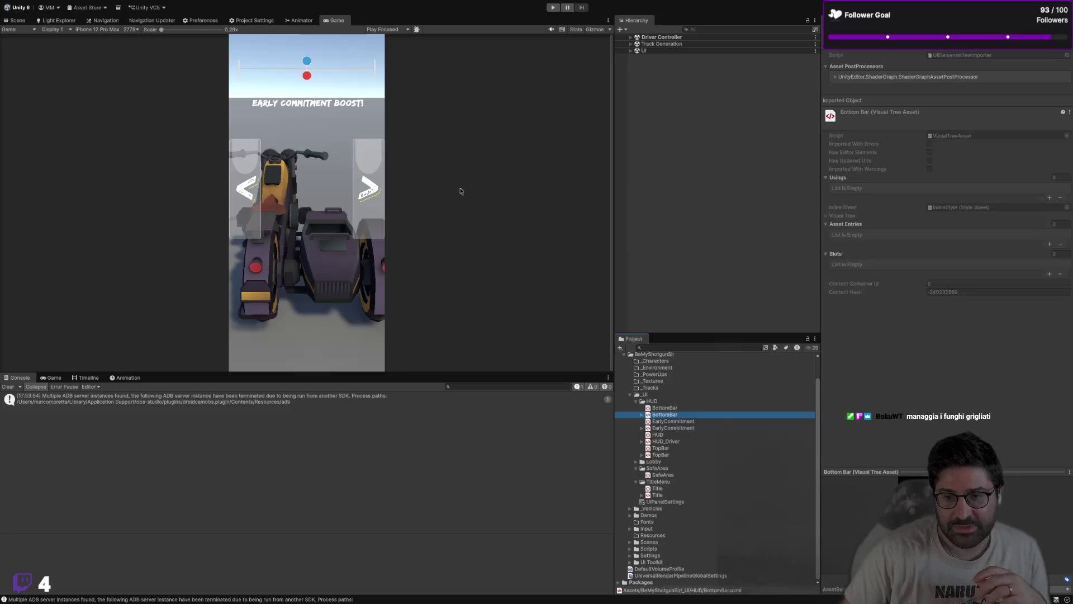
Step: Browse the HUD folder's HUD_Driver and BottomBar assets, ending with EarlyCommitment selected in the Inspector
left_click(711, 524)
left_click(681, 489)
left_click(687, 442)
left_click(690, 429)
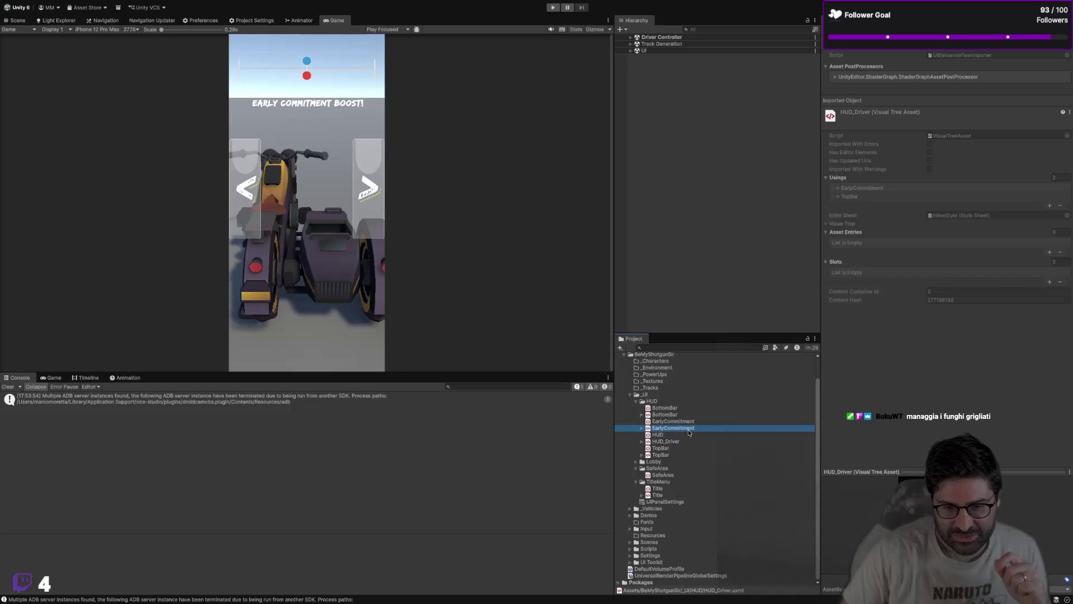
left_click(690, 422)
left_click(686, 429)
left_click(688, 442)
left_click(685, 429)
left_click(675, 415)
left_click(680, 429)
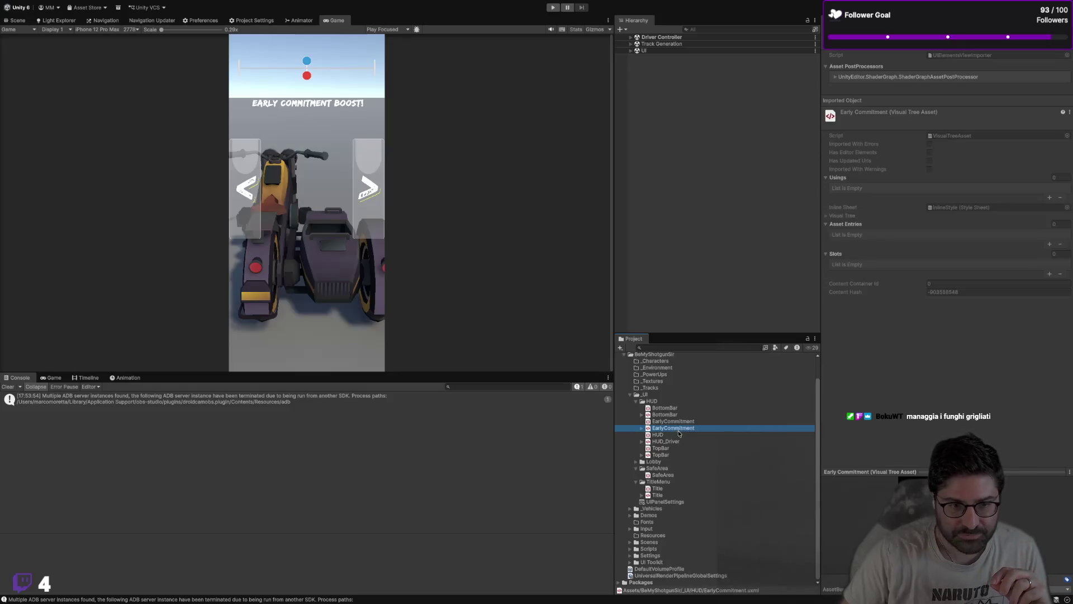
Step: Open EarlyCommitment.uxml in UI Builder, enlarge and reposition the window, and fit the canvas to the viewport
double_click(680, 430)
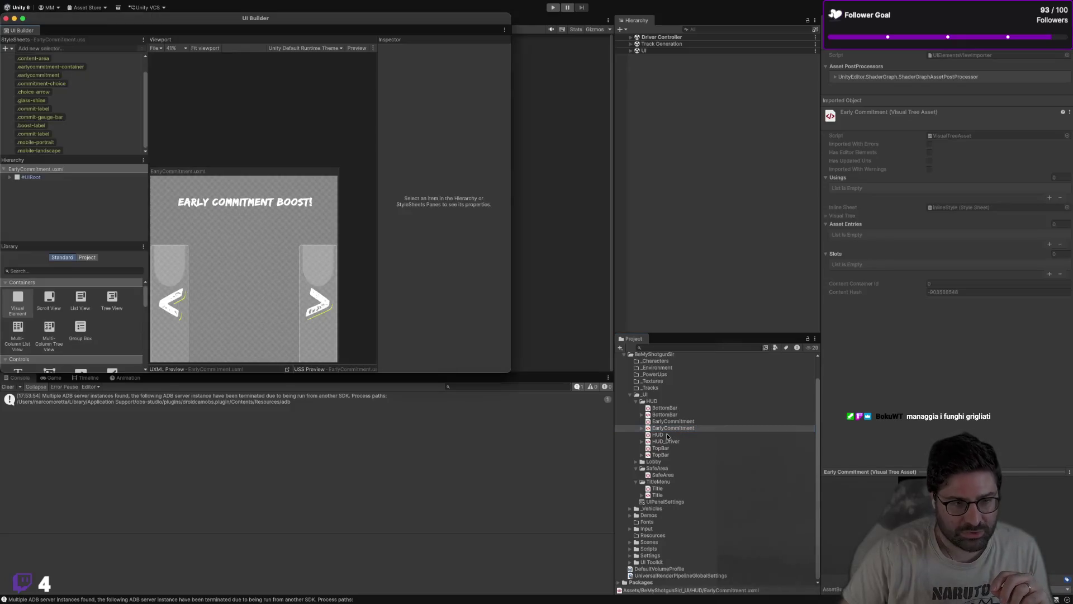
mouse_move(193, 25)
left_mouse_down()
mouse_move(236, 75)
mouse_move(291, 103)
left_mouse_up()
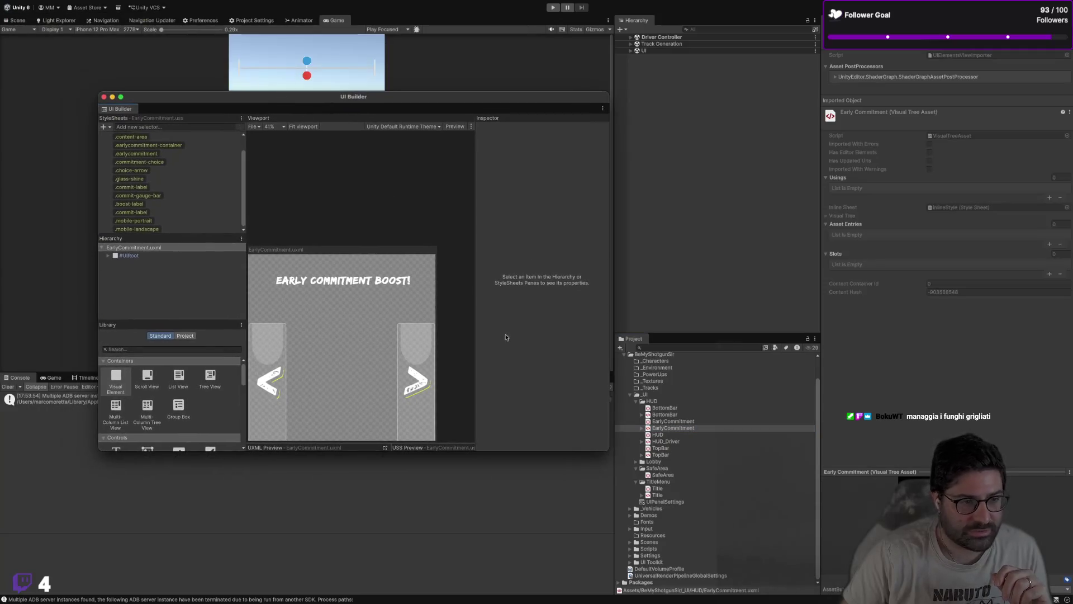
left_click_drag(608, 453, 728, 567)
left_click(333, 249)
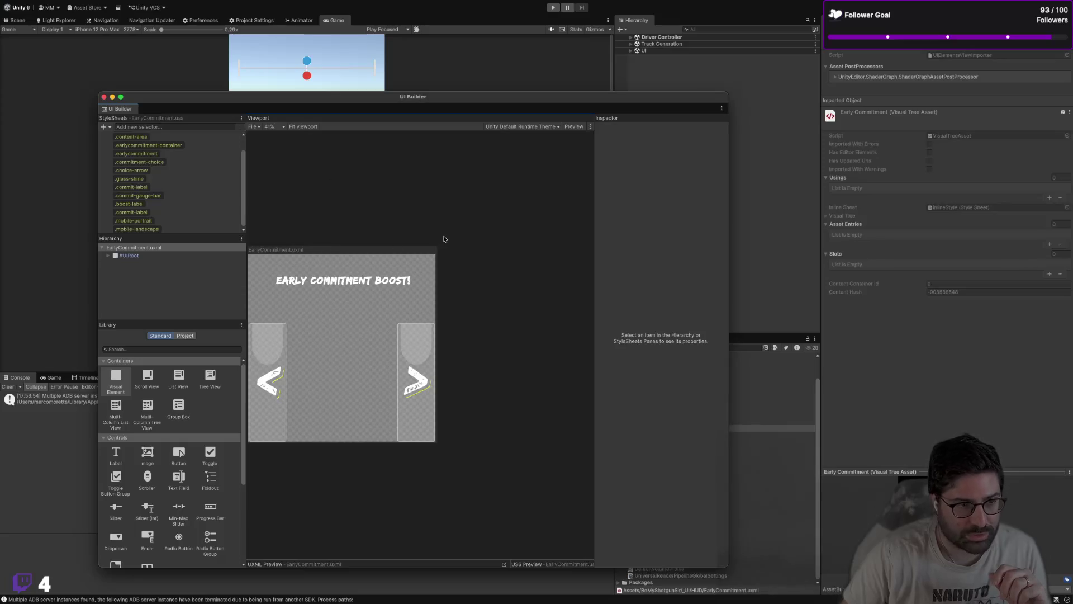
left_click(303, 127)
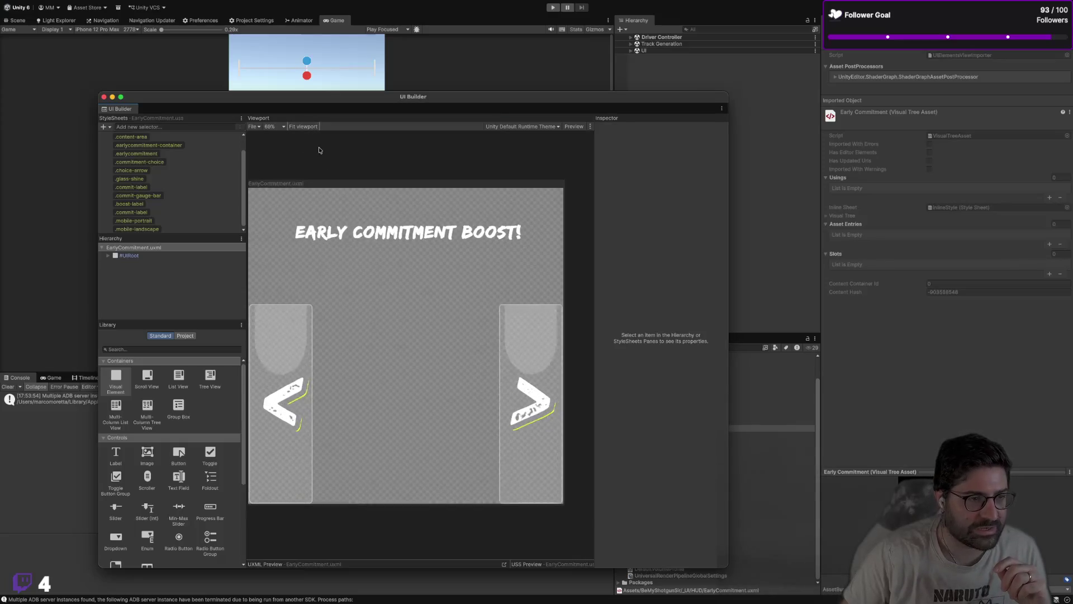
left_click_drag(213, 96, 259, 221)
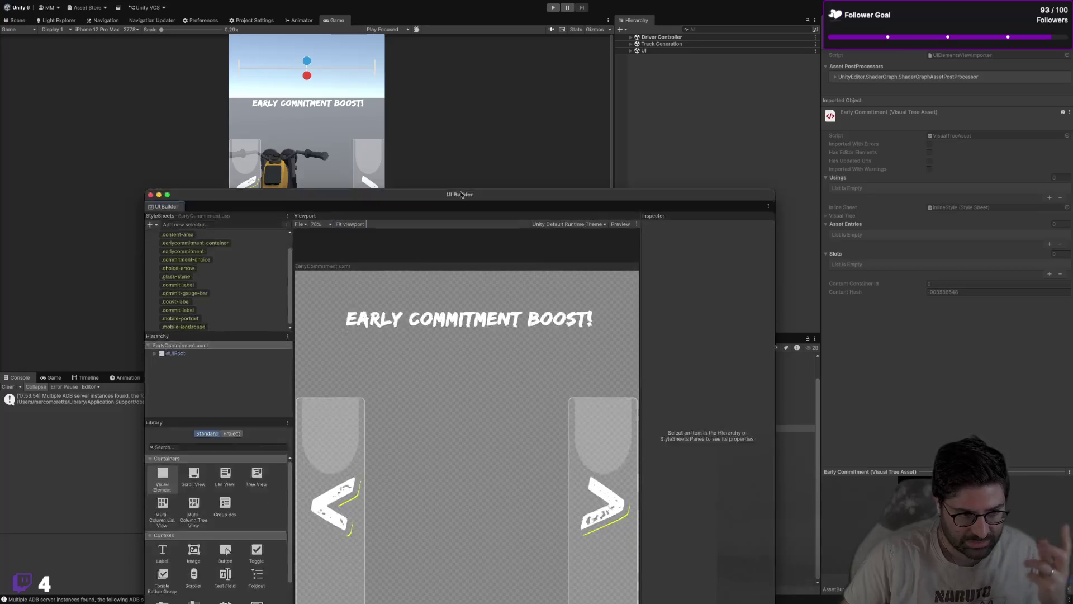
left_click_drag(459, 222, 480, 71)
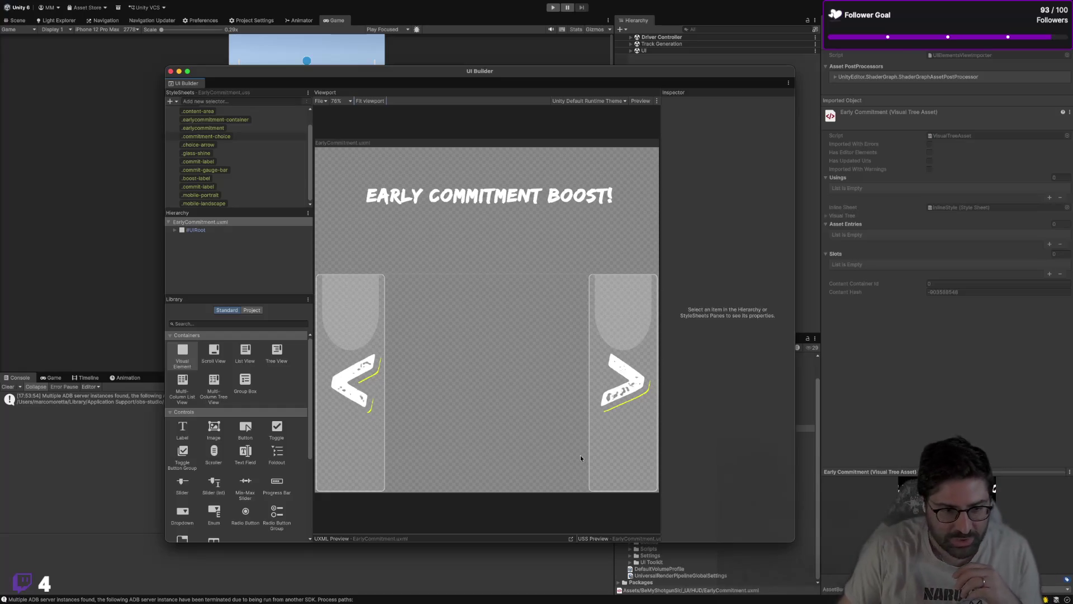
left_click_drag(490, 82, 359, 68)
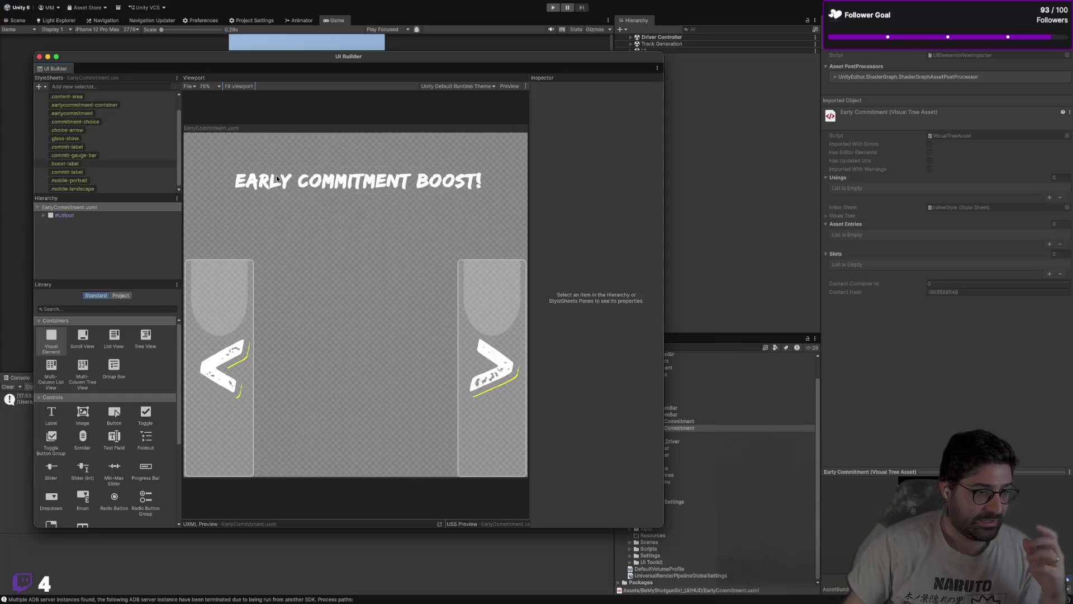
mouse_move(299, 64)
left_mouse_down()
mouse_move(343, 87)
mouse_move(463, 98)
left_mouse_up()
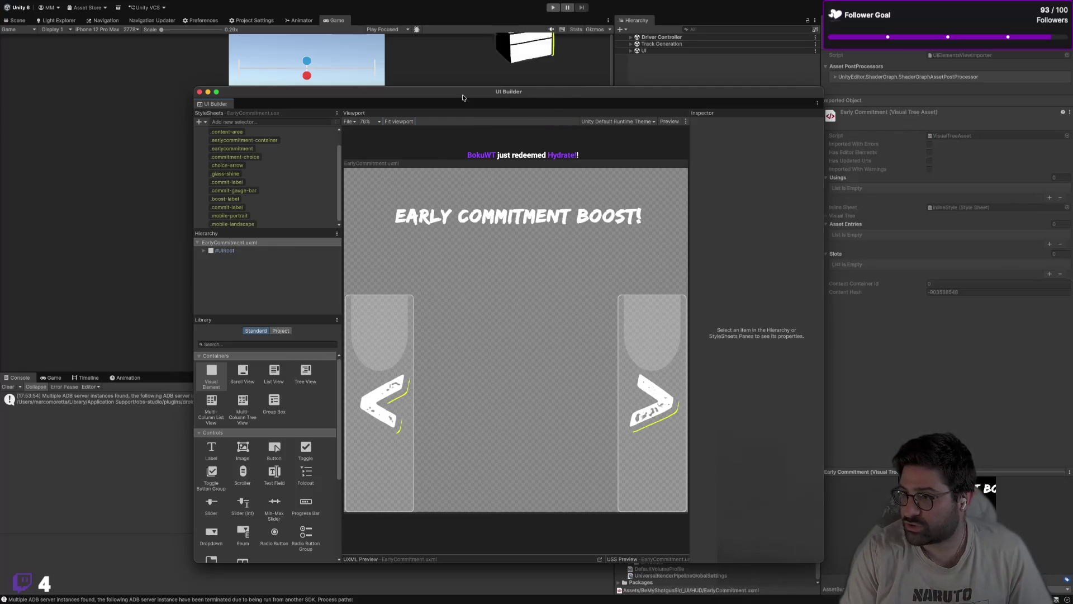
Step: Nudge the UI Builder window slightly up-left with the EarlyCommitment layout still shown
mouse_move(659, 4)
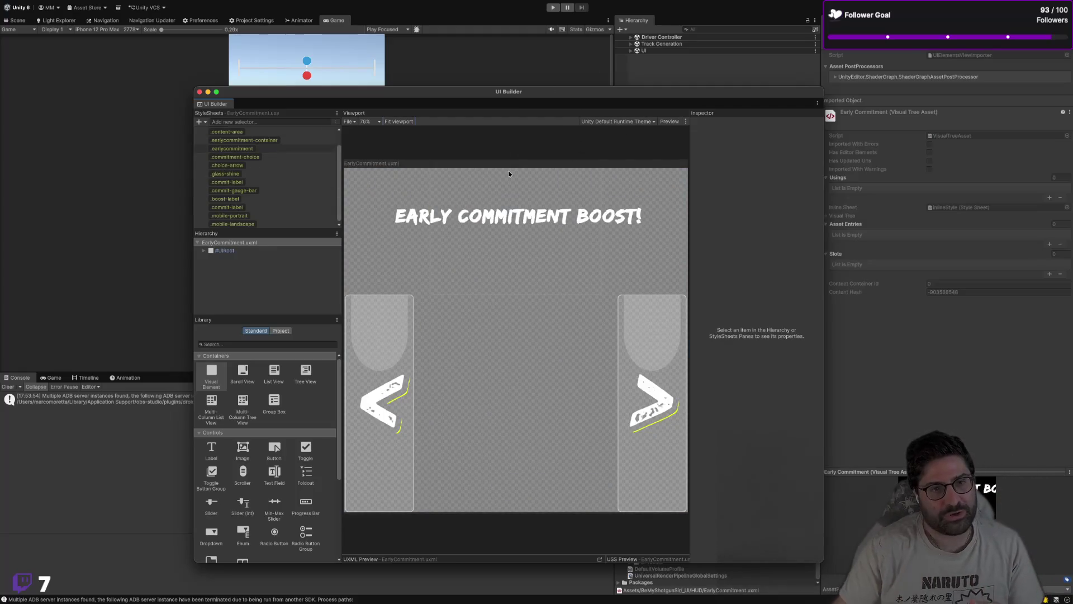
left_click_drag(481, 99, 459, 90)
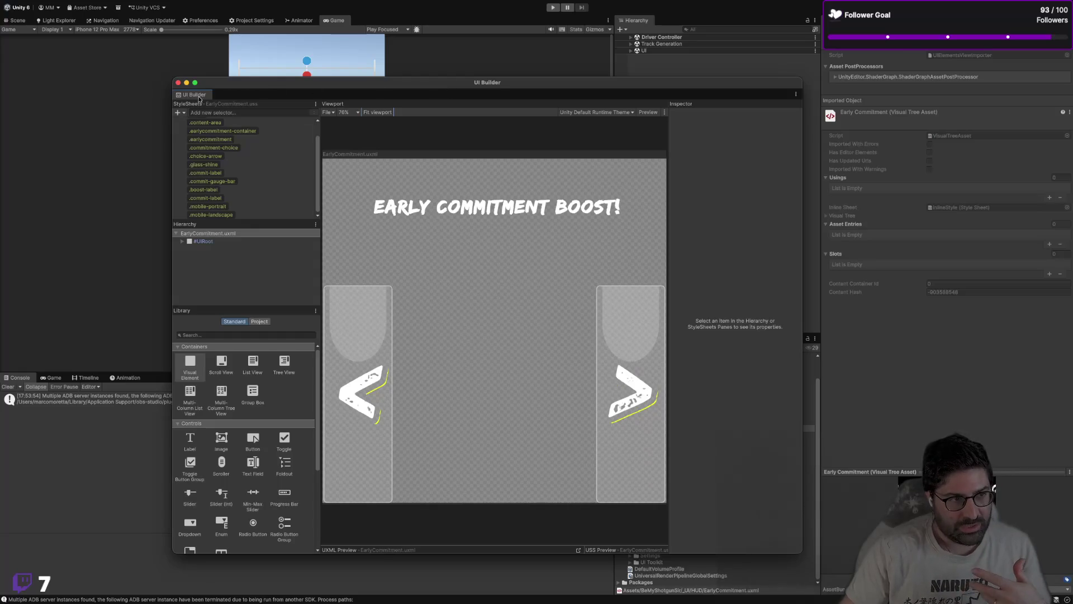
Step: Close the EarlyCommitment layout and open HUD_Driver.uxml in UI Builder, positioned over the game preview
left_click(177, 83)
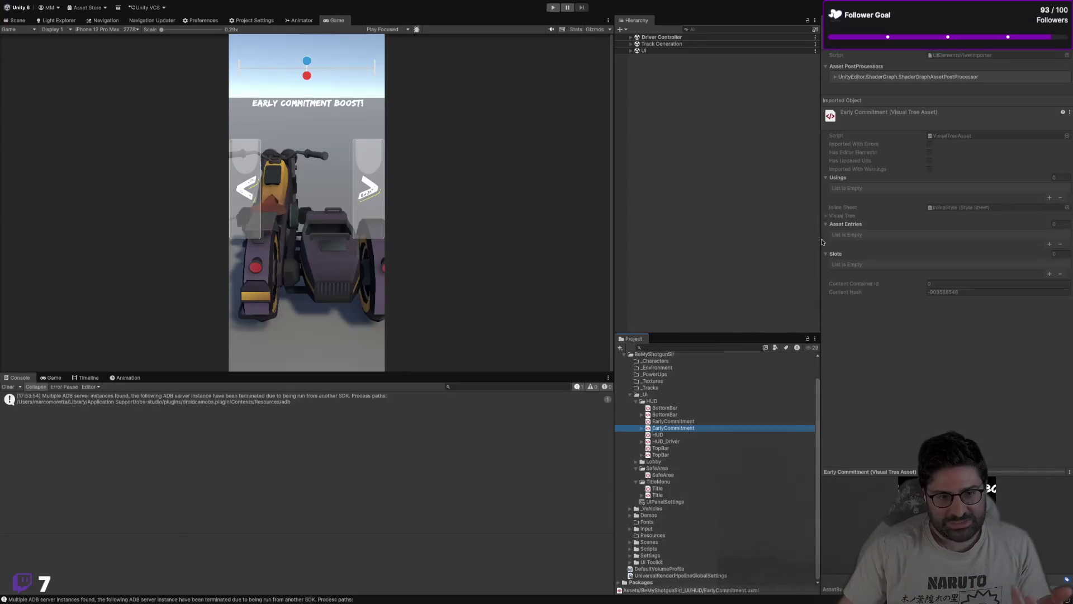
double_click(674, 441)
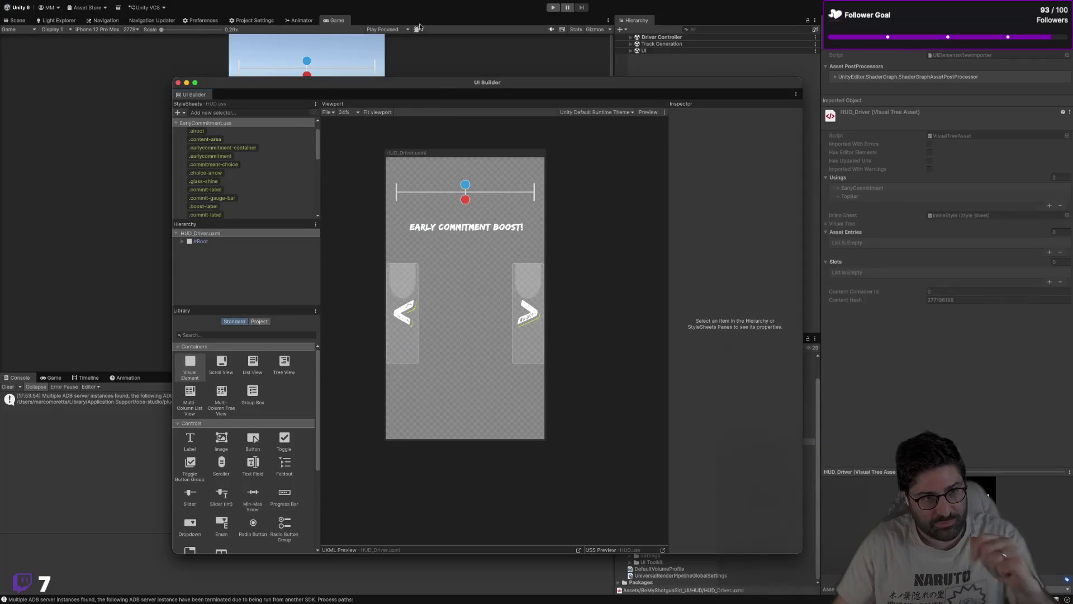
left_click_drag(421, 89, 722, 89)
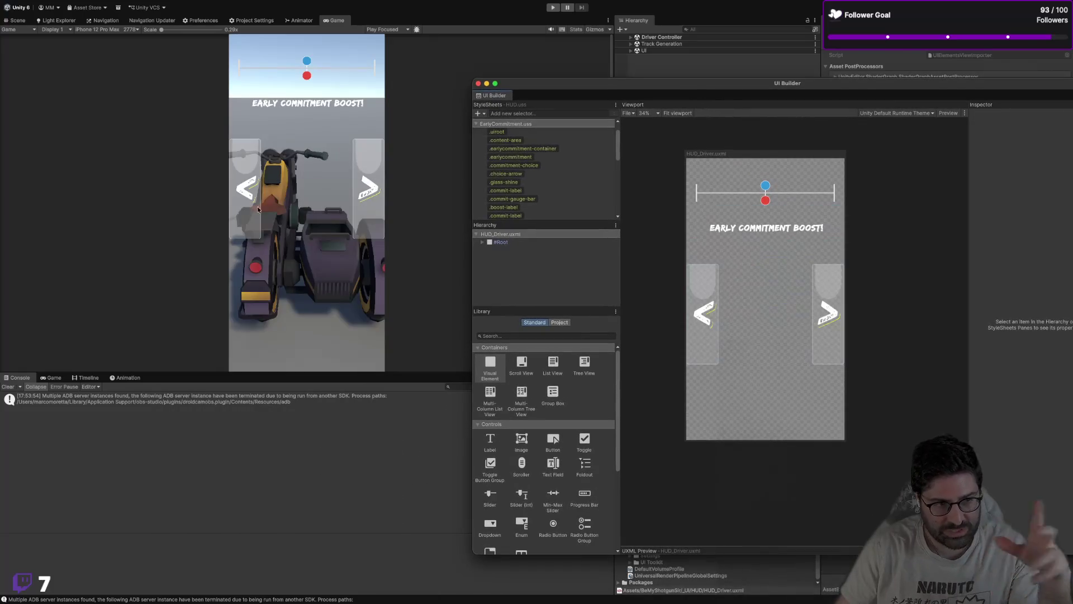
left_click_drag(740, 87, 417, 67)
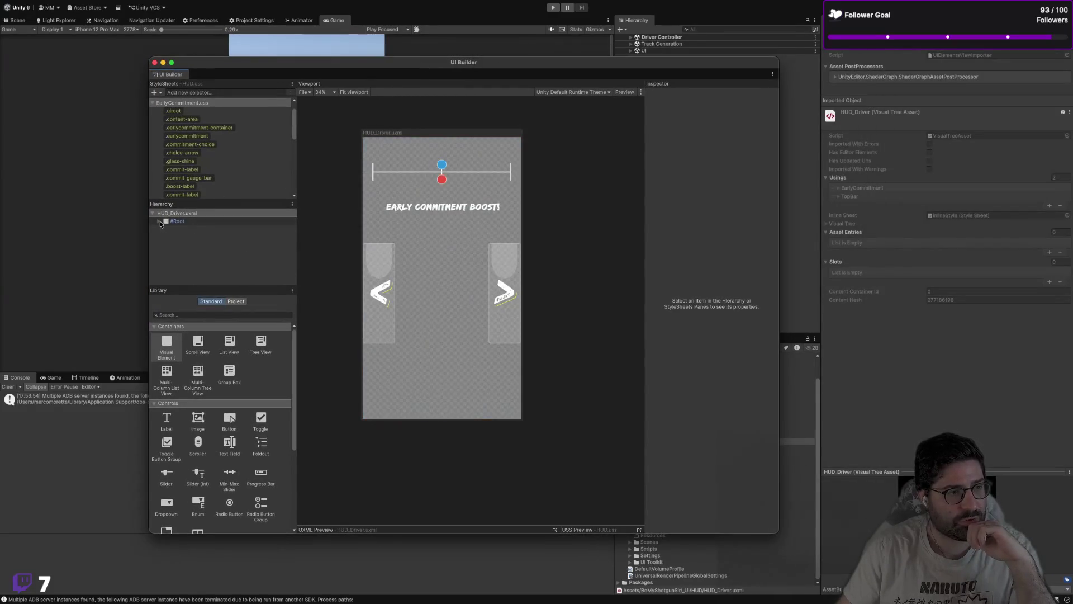
Step: Expand #Root, confirm the #SafeArea name, and inspect SafeArea's properties before deselecting it
left_click(161, 222)
left_click(190, 230)
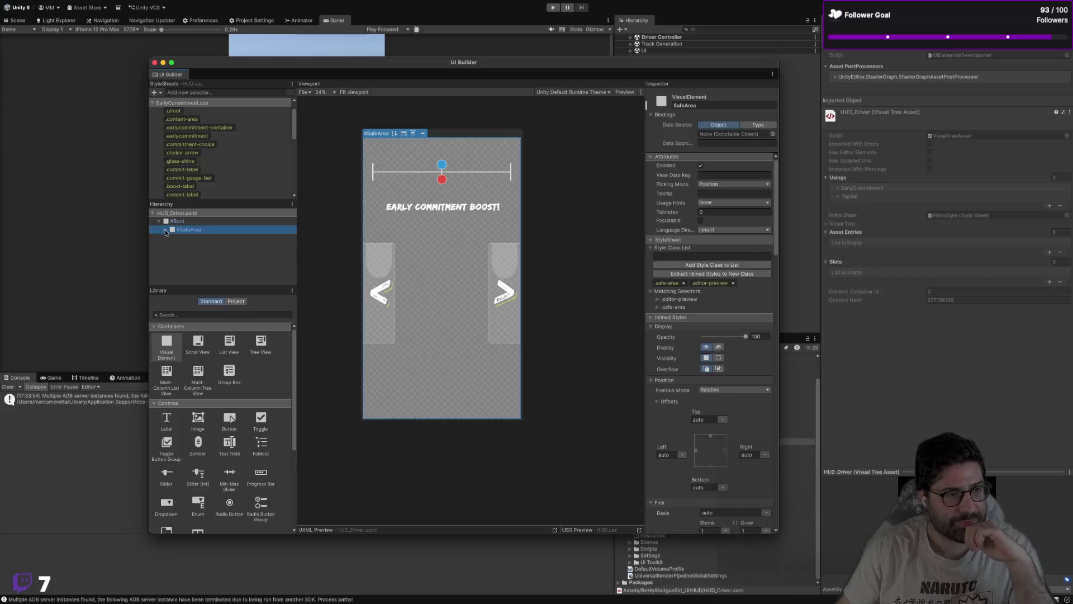
double_click(196, 229)
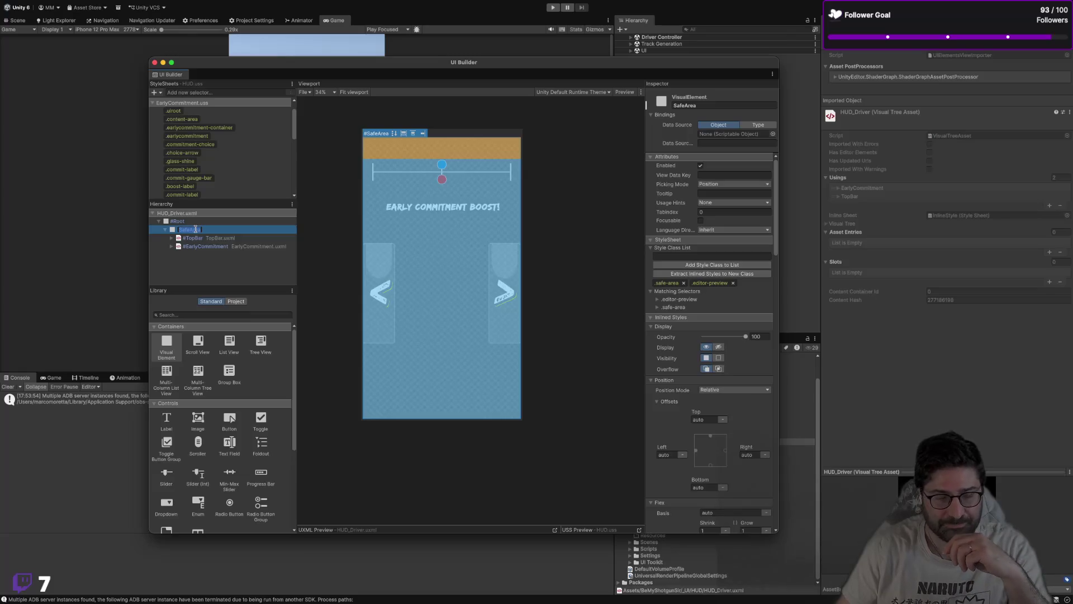
left_click(262, 246)
left_click(265, 229)
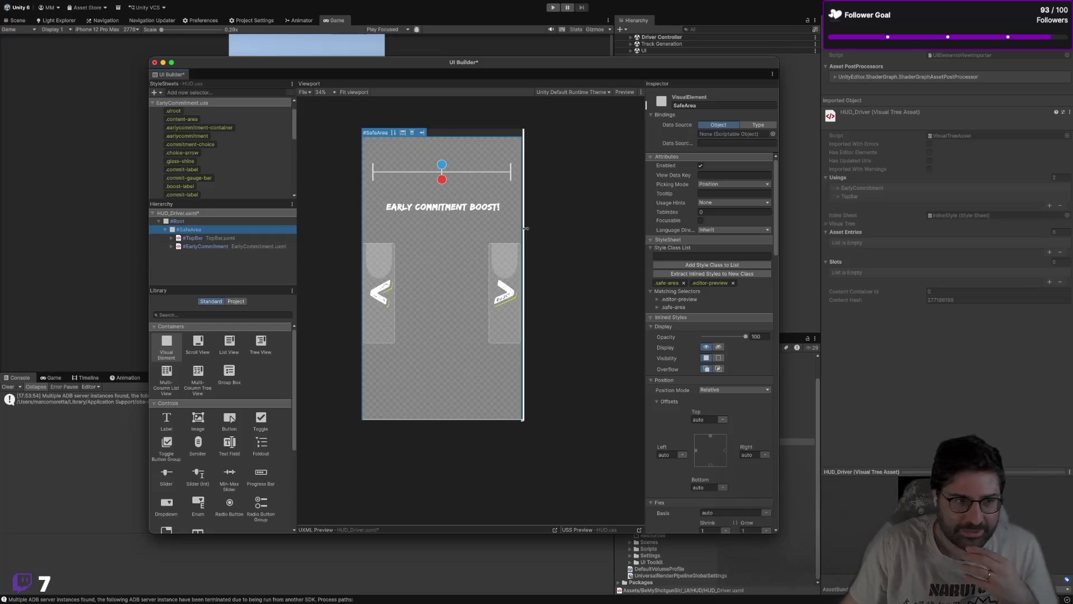
left_click(603, 217)
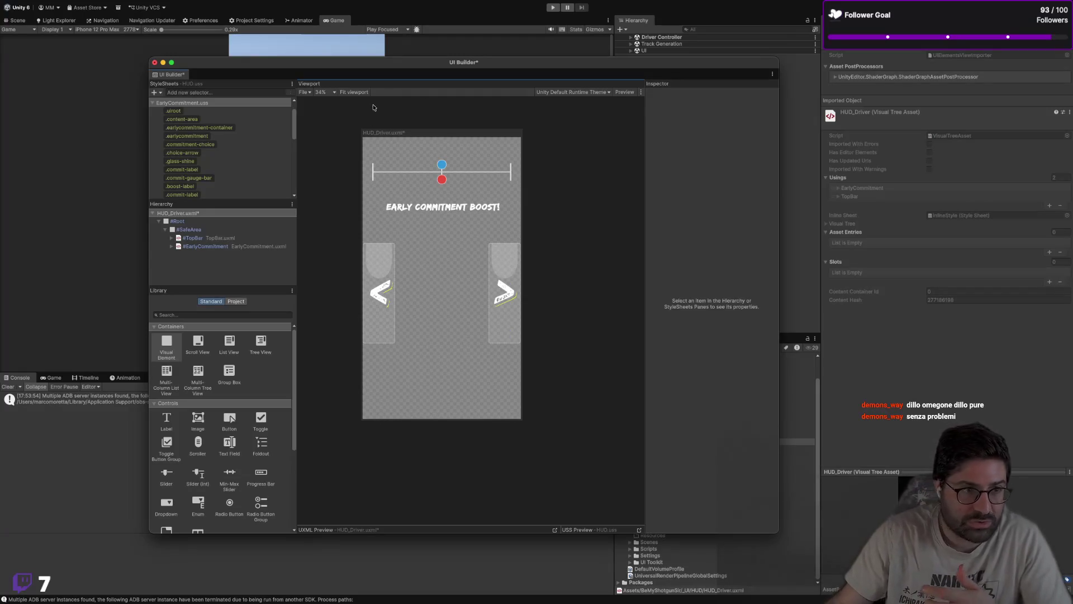
Step: Fit the HUD_Driver canvas to the viewport and select the TopBar template instance
left_click(354, 92)
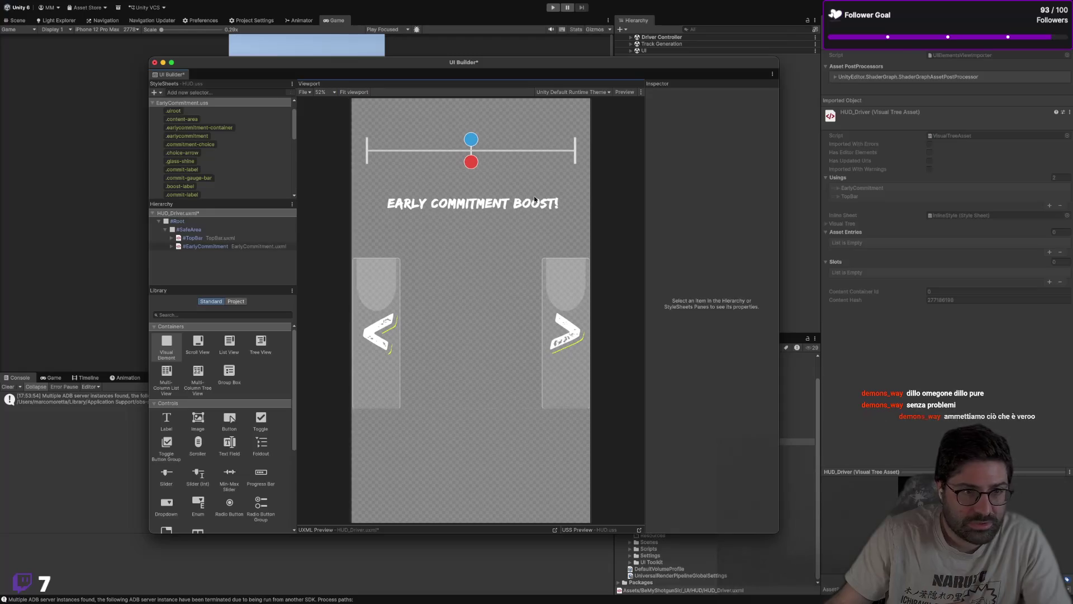
scroll(617, 196, "down", 3)
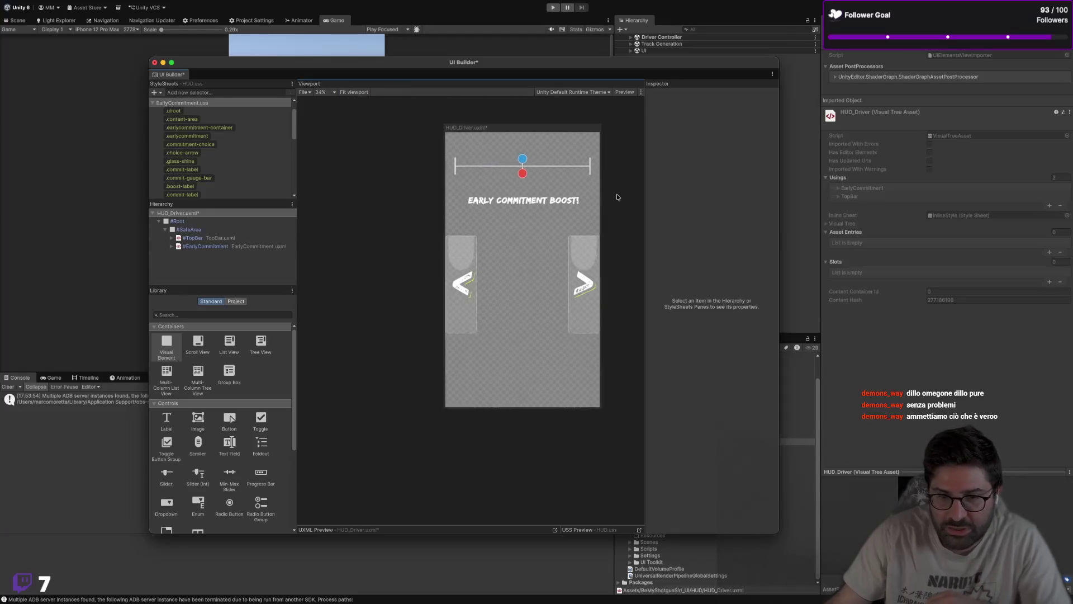
scroll(436, 335, "down", 2)
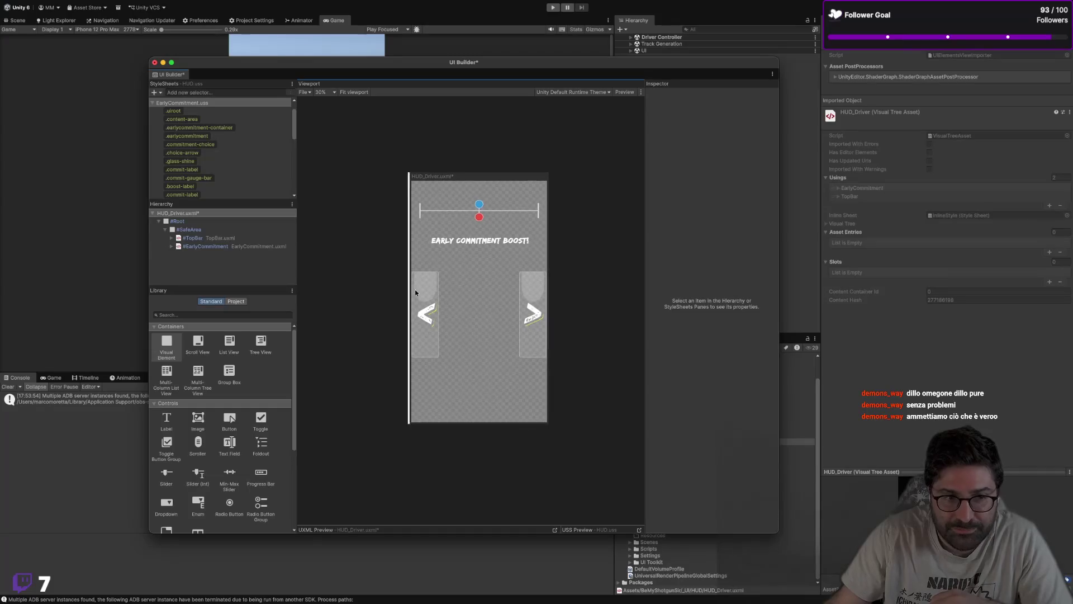
scroll(489, 254, "up", 3)
scroll(489, 383, "down", 2)
scroll(488, 383, "up", 4)
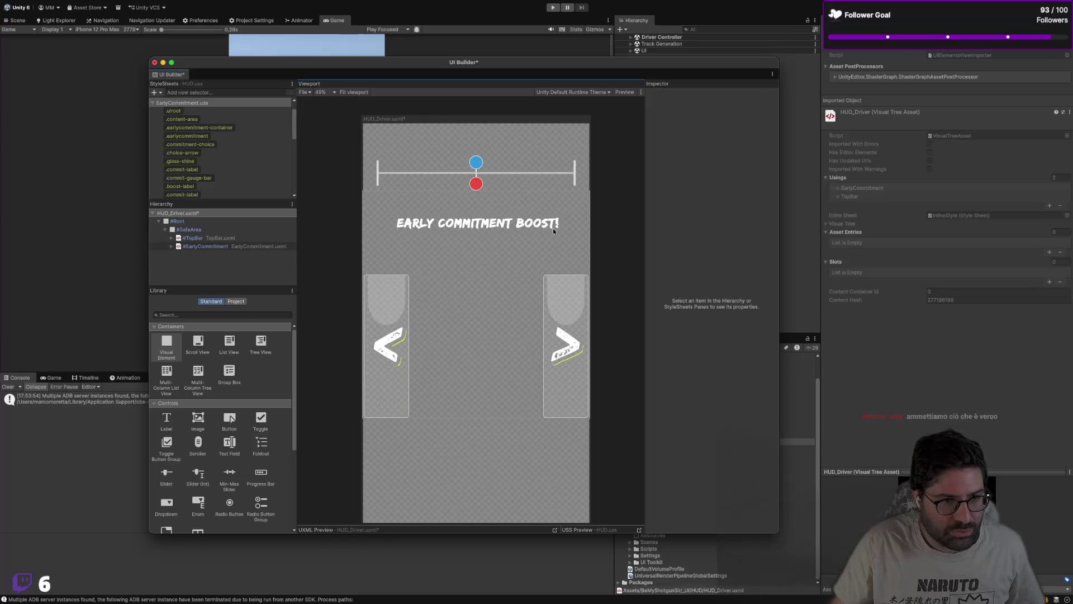
left_click(515, 171)
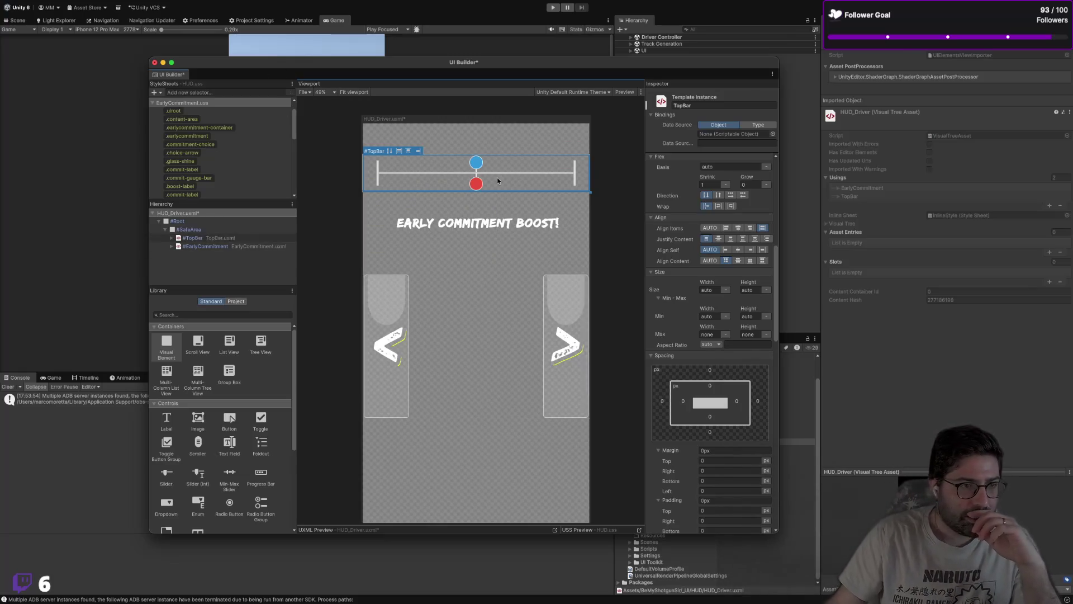
Step: Select the EarlyCommitment template instance in the Viewport and widen UI Builder to show its properties
left_click_drag(490, 63, 418, 66)
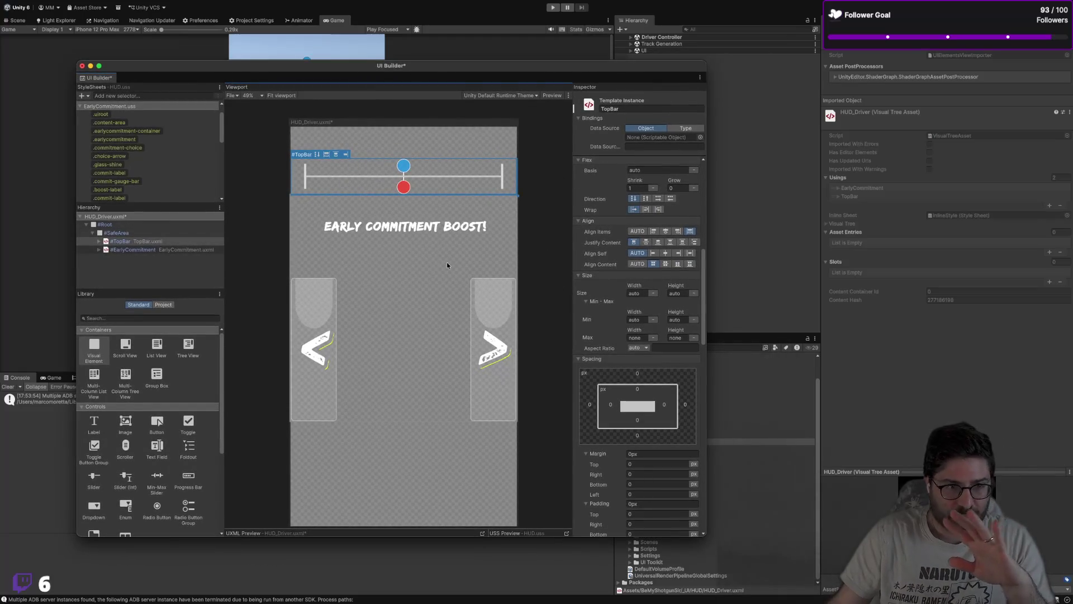
left_click(560, 172)
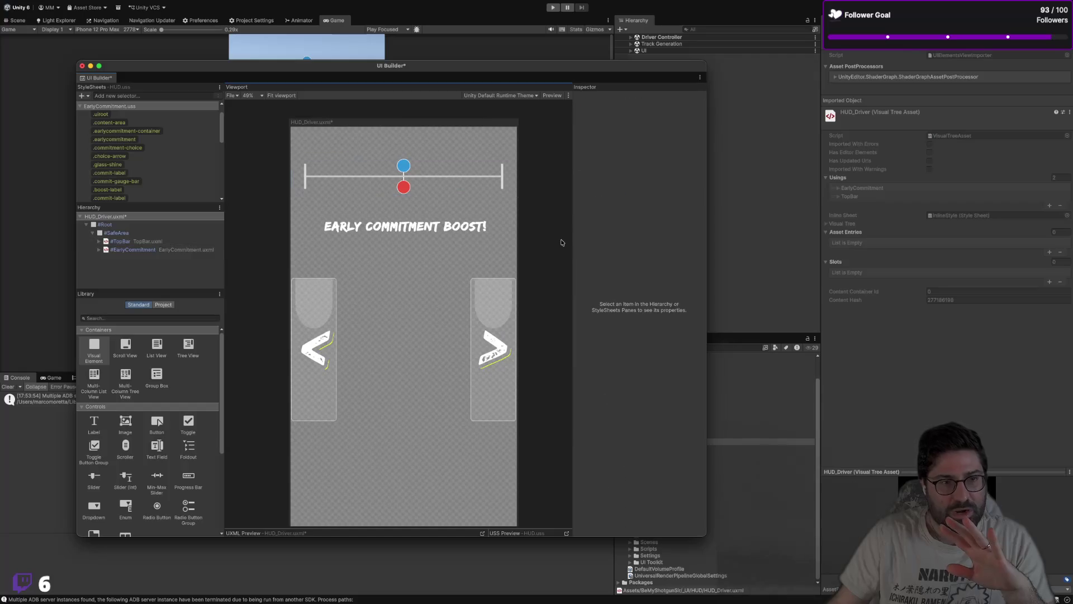
left_click(398, 259)
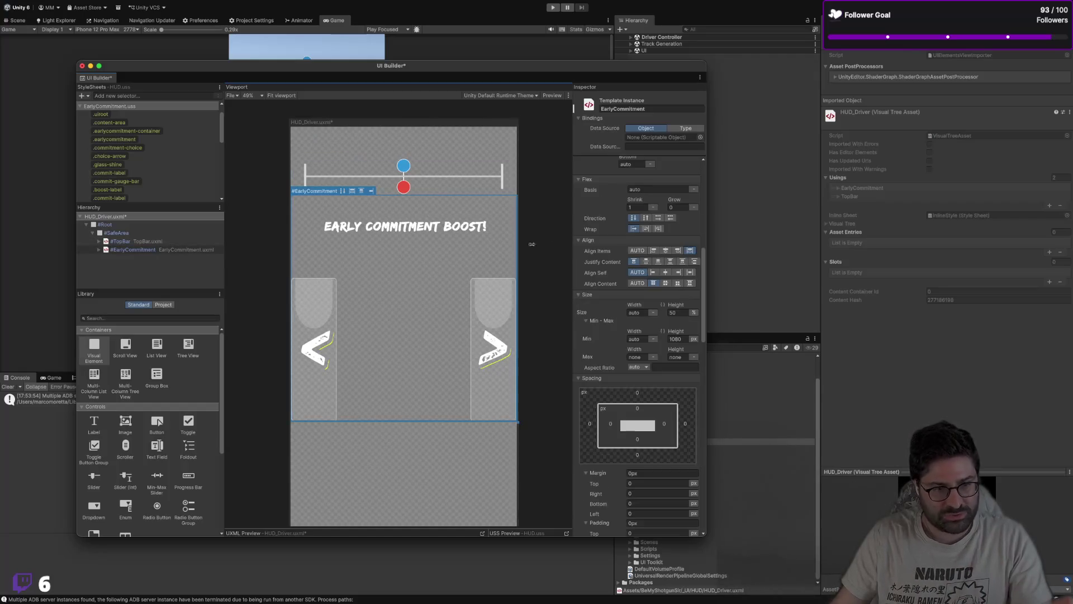
left_click_drag(706, 274, 779, 274)
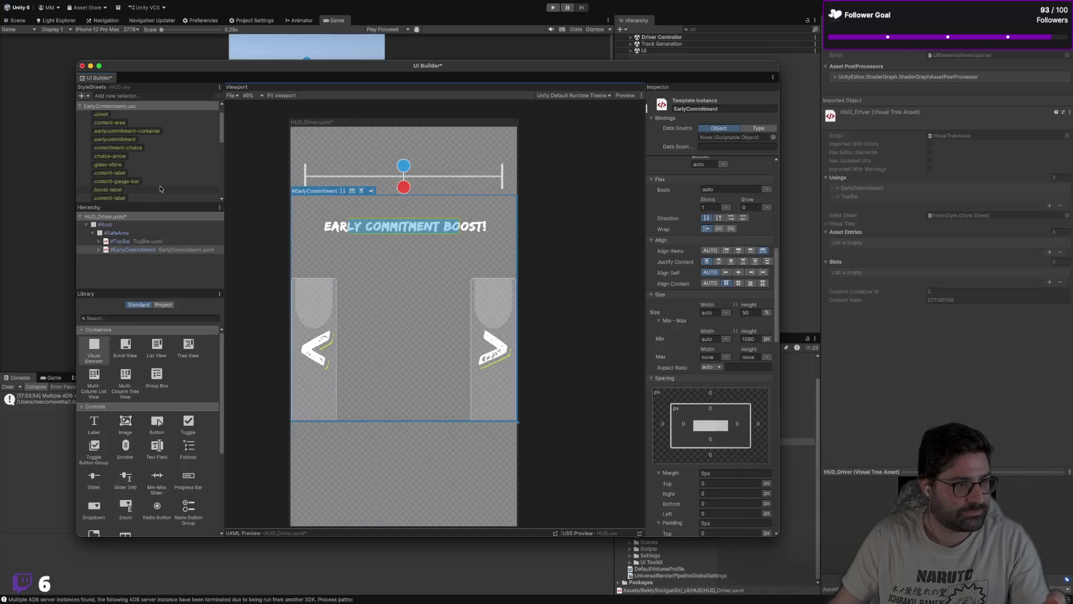
Step: Select the .earlycommitment style rule and scroll the Inspector to its Text properties
left_click(160, 138)
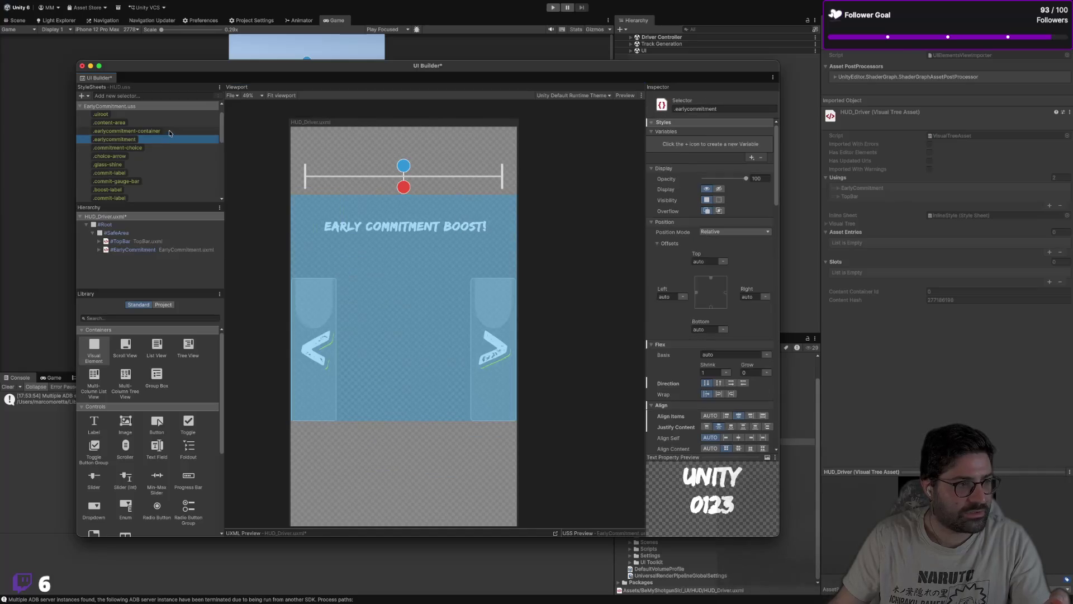
scroll(163, 145, "down", 3)
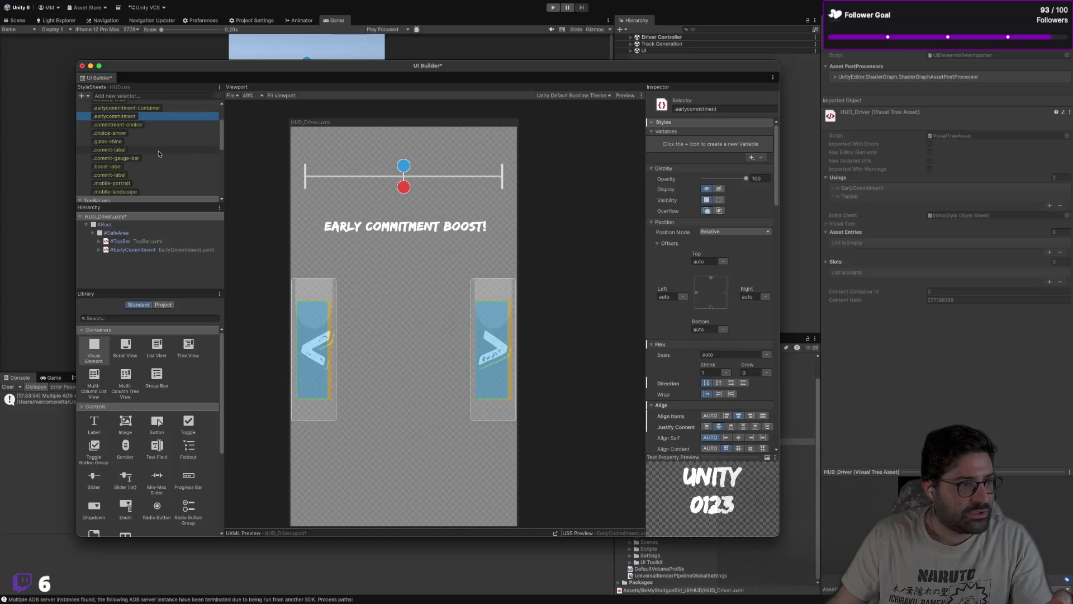
scroll(160, 150, "up", 3)
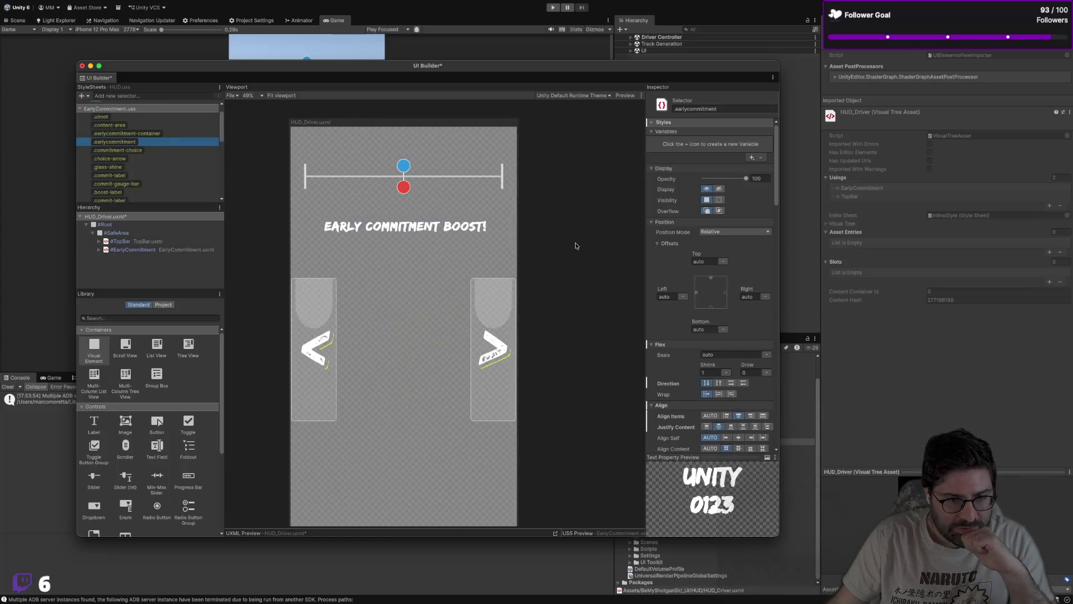
scroll(679, 265, "down", 5)
scroll(680, 265, "down", 10)
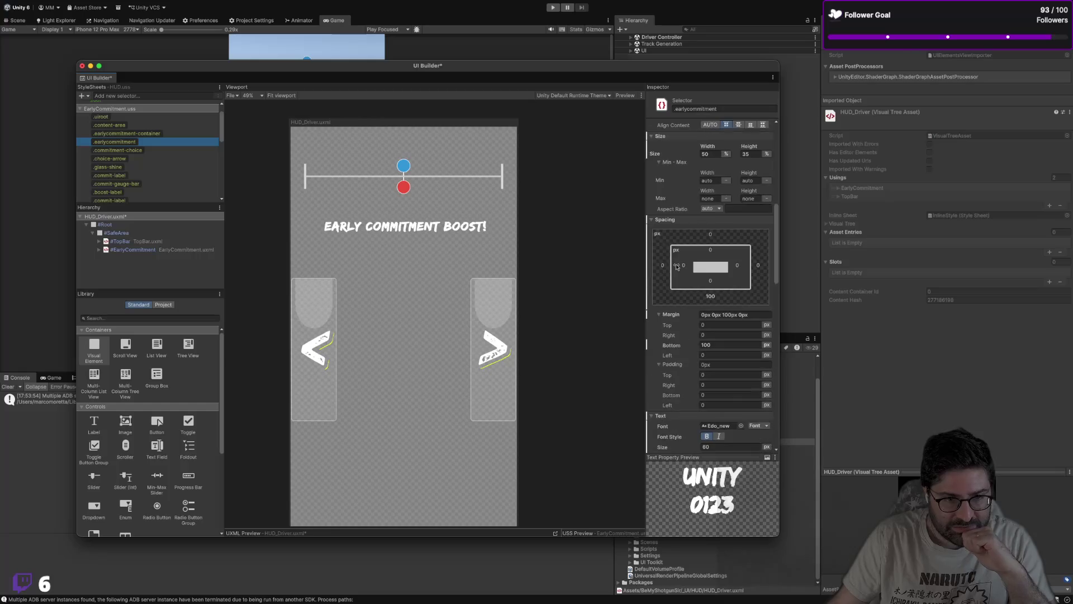
scroll(678, 262, "up", 2)
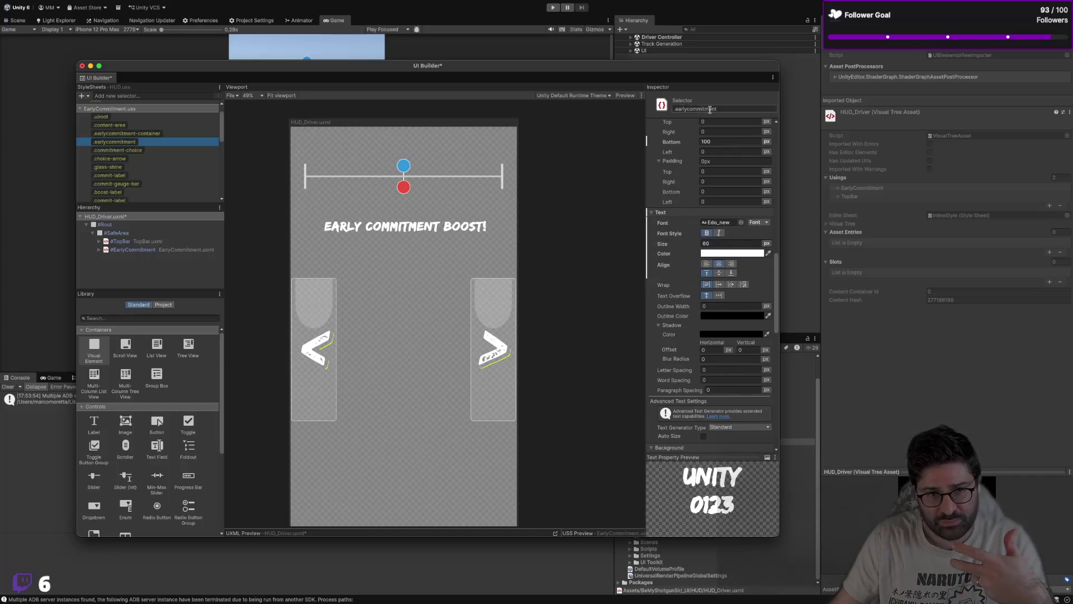
scroll(687, 235, "up", 2)
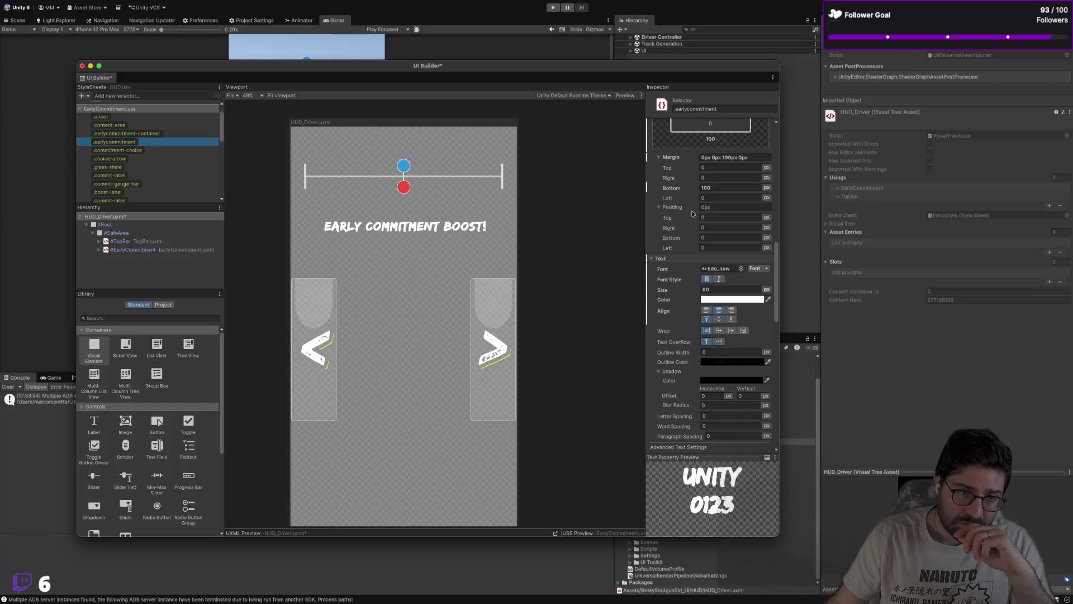
scroll(666, 235, "down", 1)
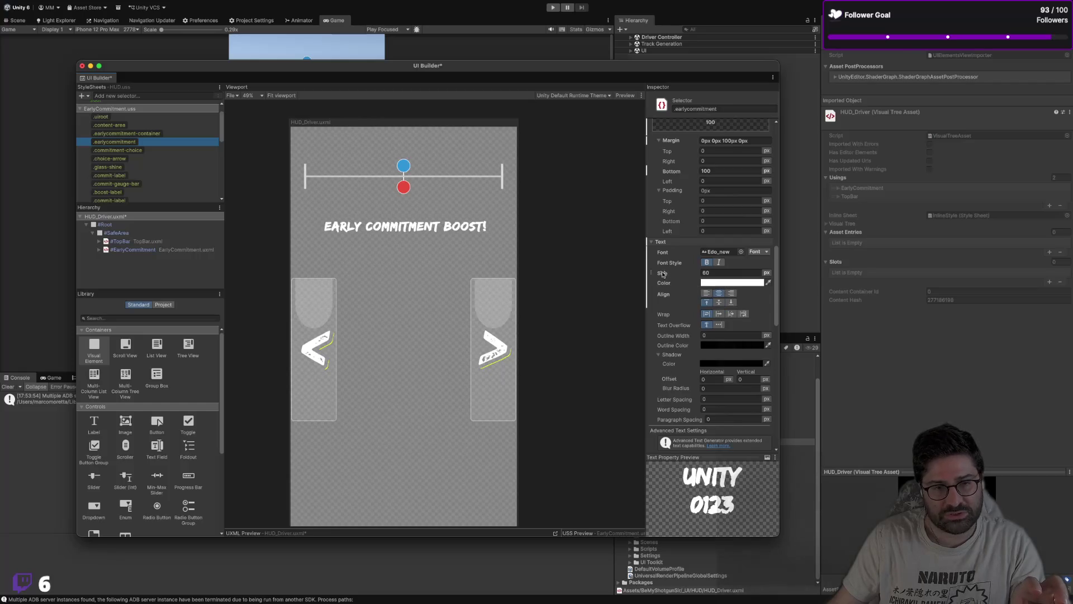
Step: Try .earlycommitment font sizes 100 and 84, then enter 60
mouse_move(659, 273)
left_mouse_down()
mouse_move(697, 276)
mouse_move(645, 275)
mouse_move(672, 274)
left_mouse_up()
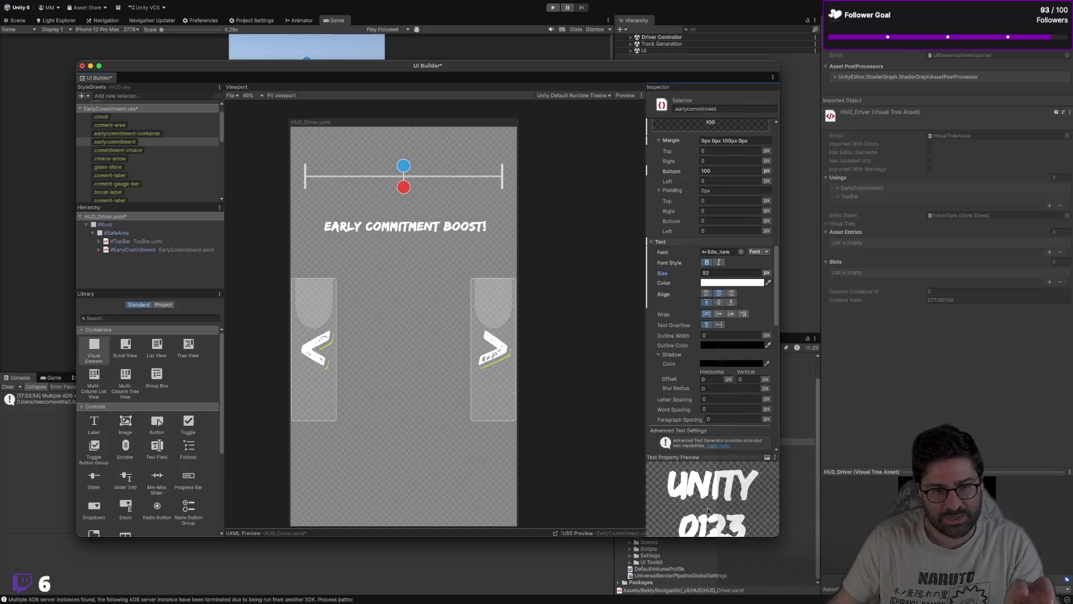
left_click_drag(665, 276, 687, 276)
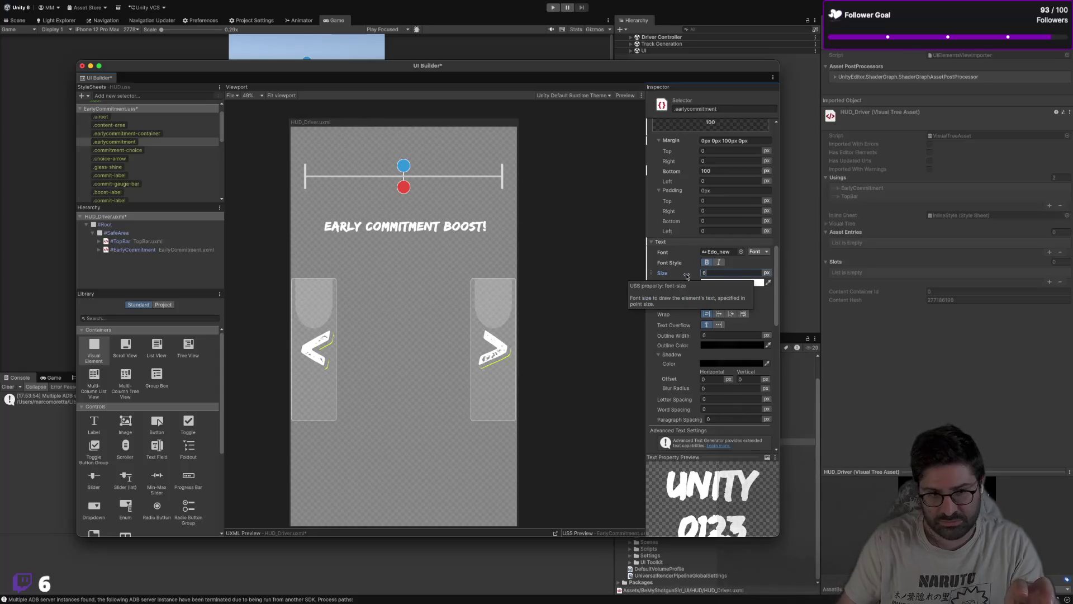
type("60")
left_click(424, 226)
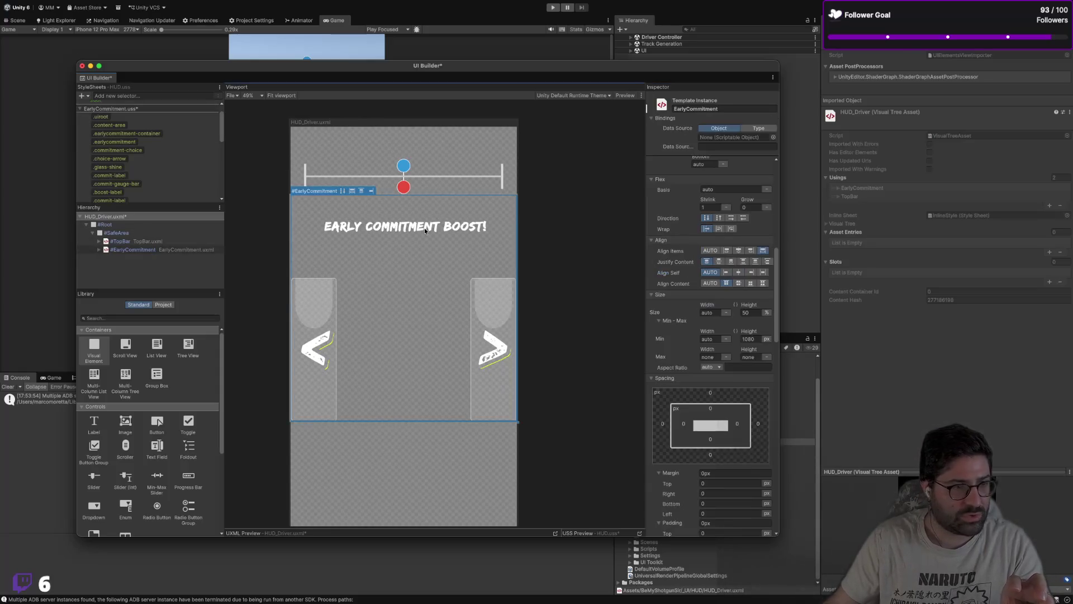
left_click(167, 140)
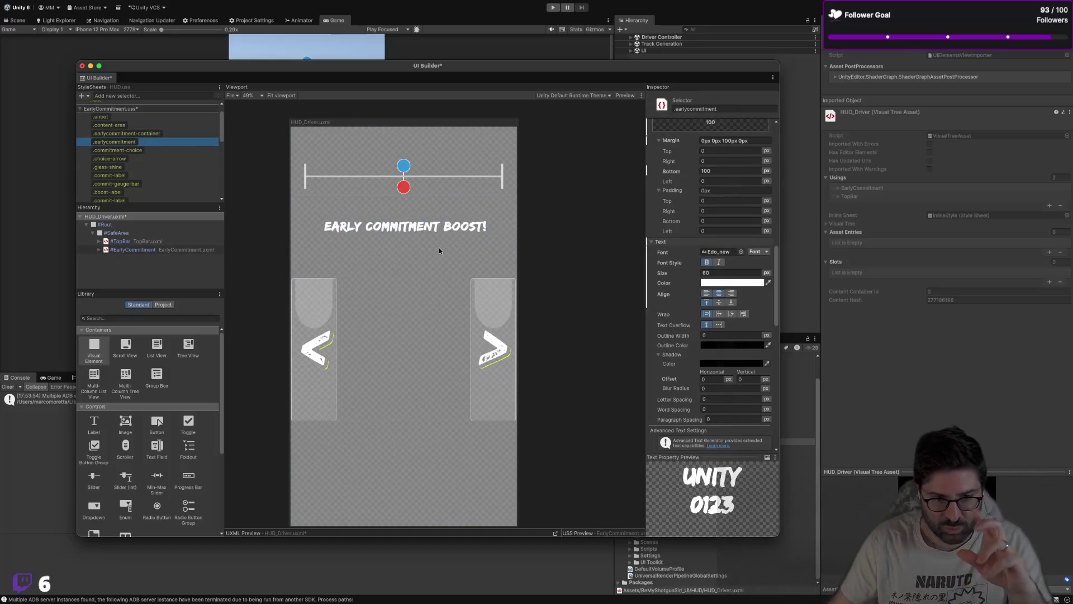
left_click_drag(530, 69, 593, 52)
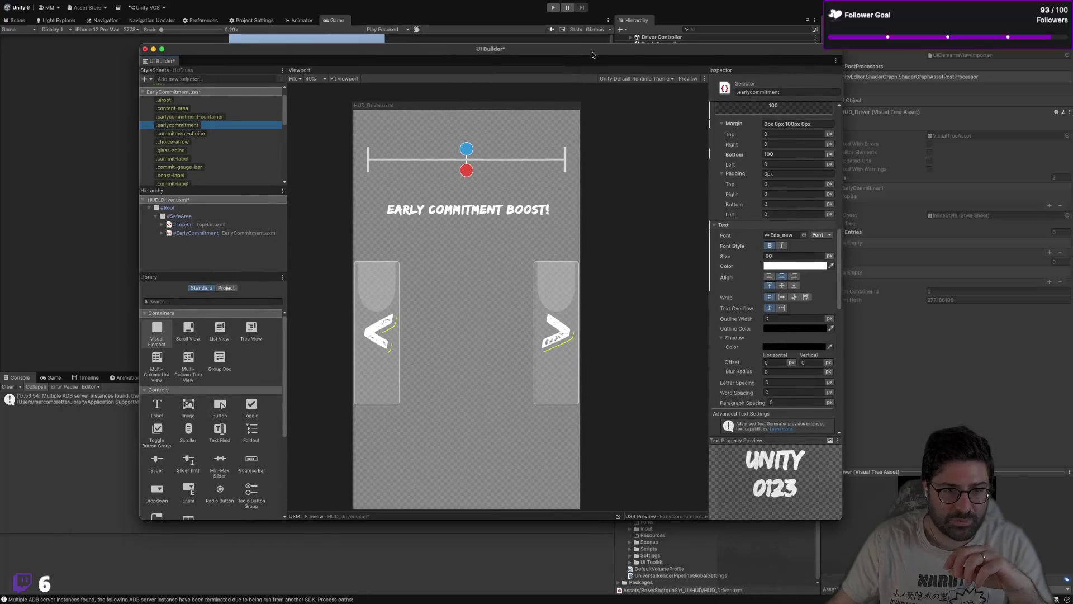
scroll(740, 275, "up", 4)
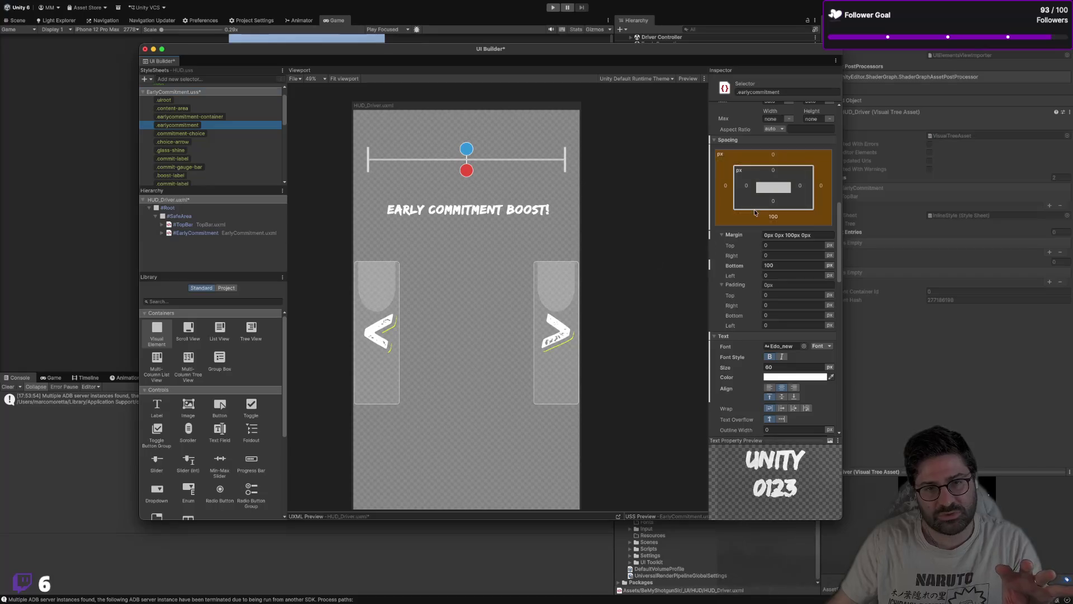
scroll(771, 201, "up", 5)
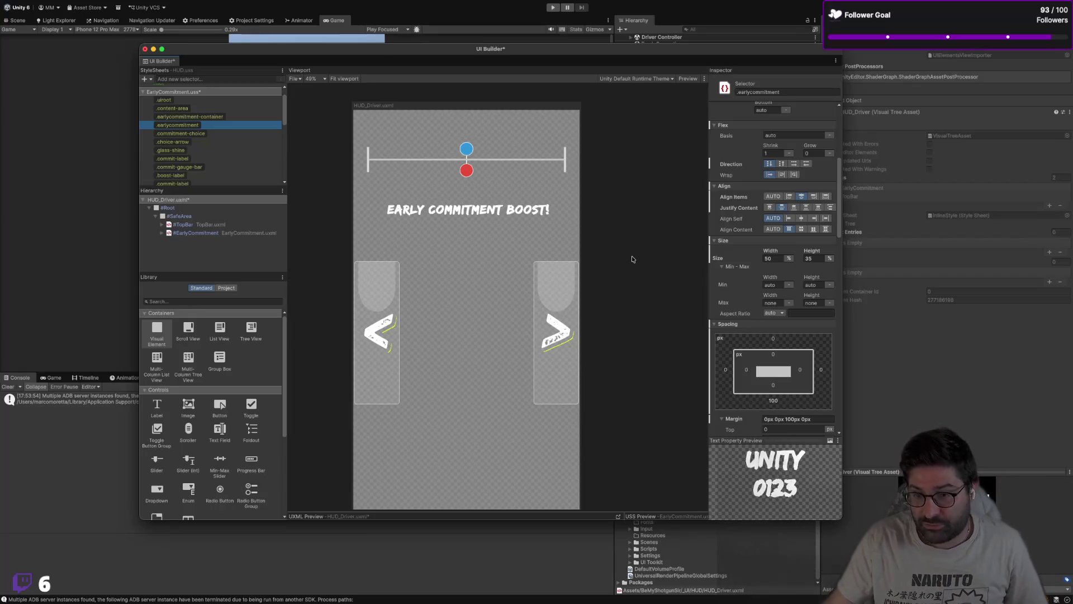
key("ctrl+Right")
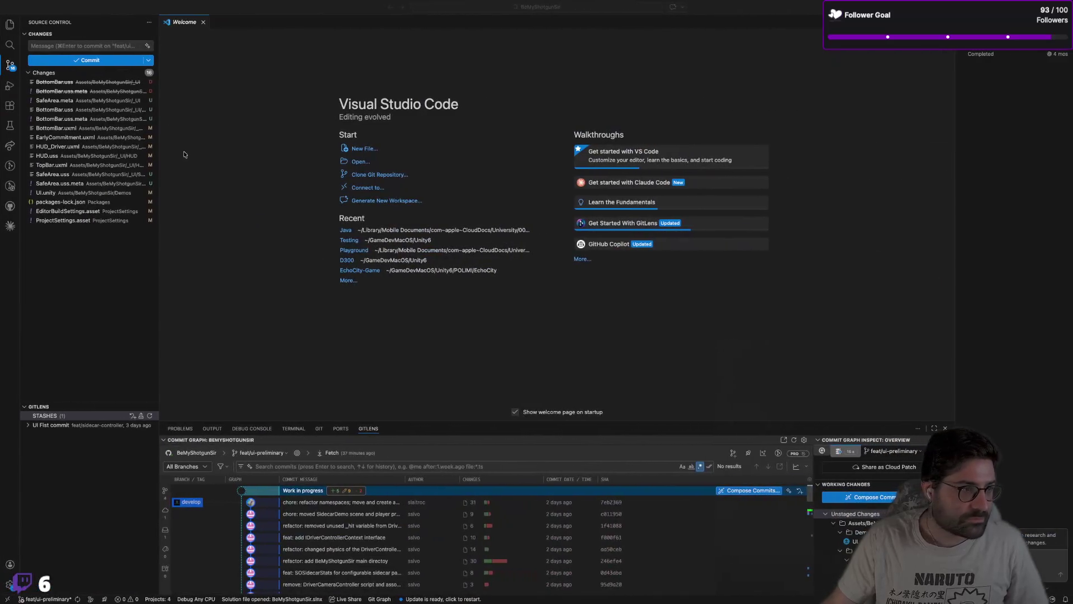
Step: Open EarlyCommitment.uxml and EarlyCommitment.uss through Quick Open
key("super+p")
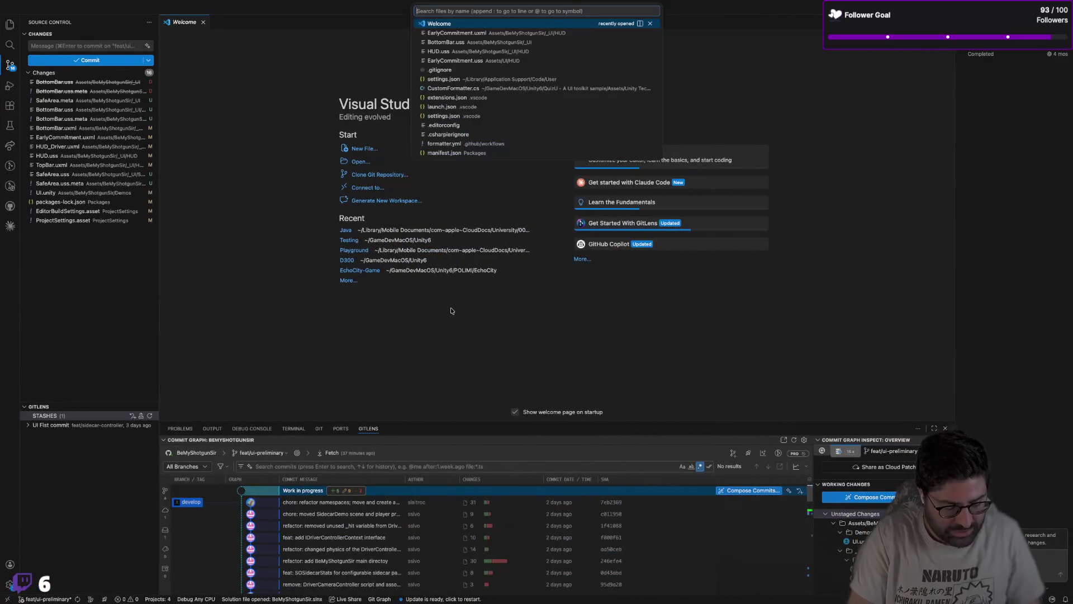
type("elary")
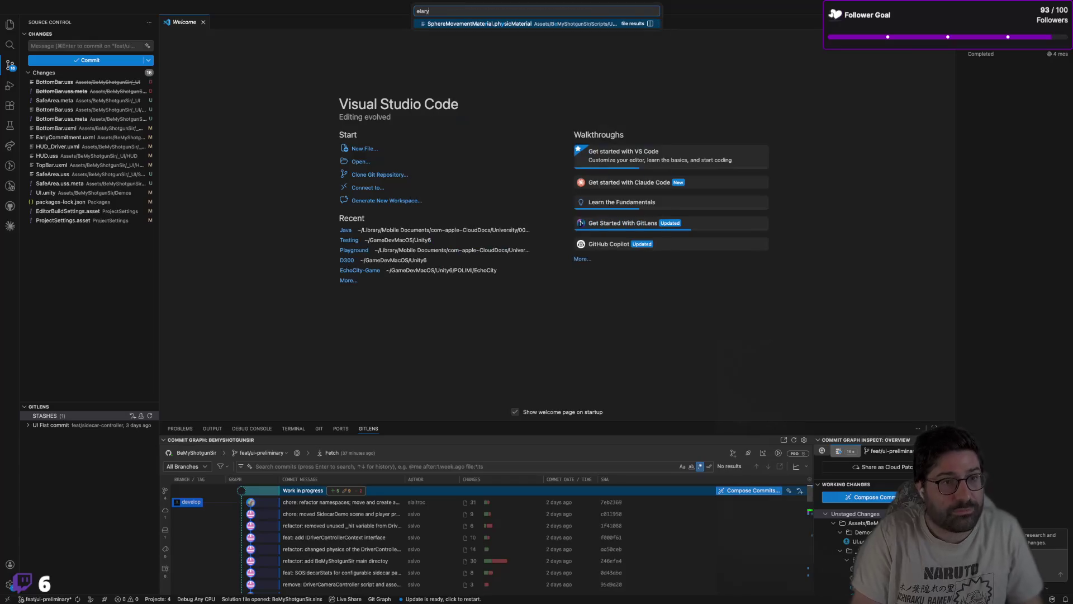
type("arly")
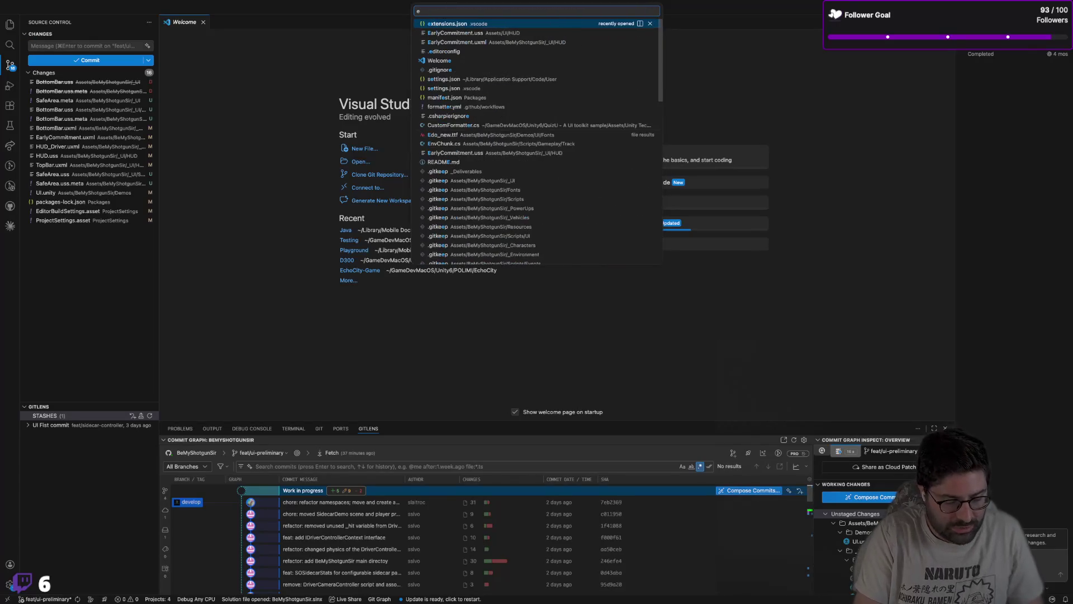
key("Down")
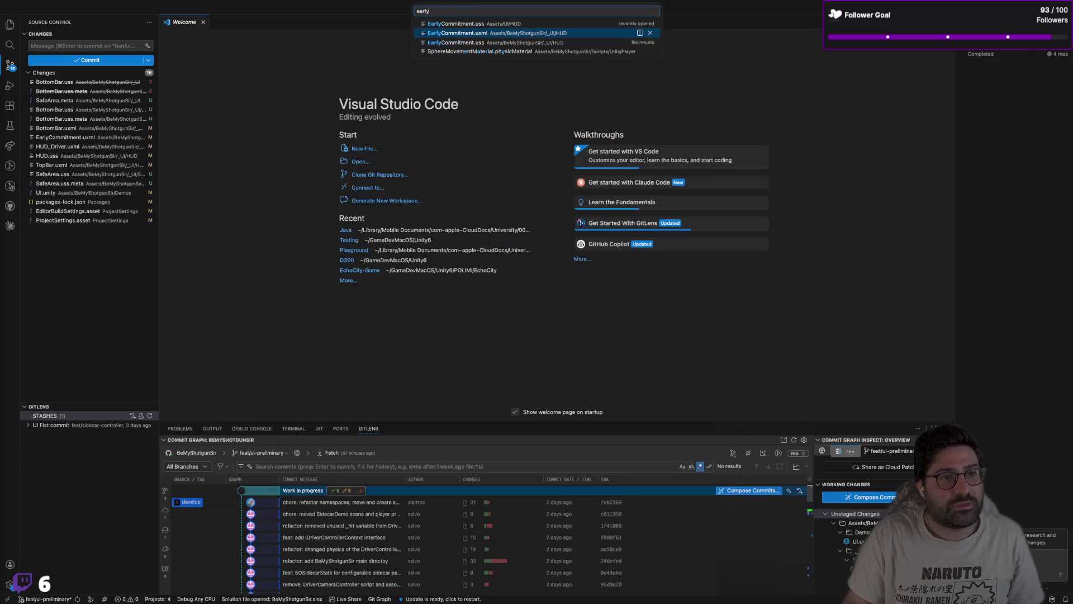
key("Return")
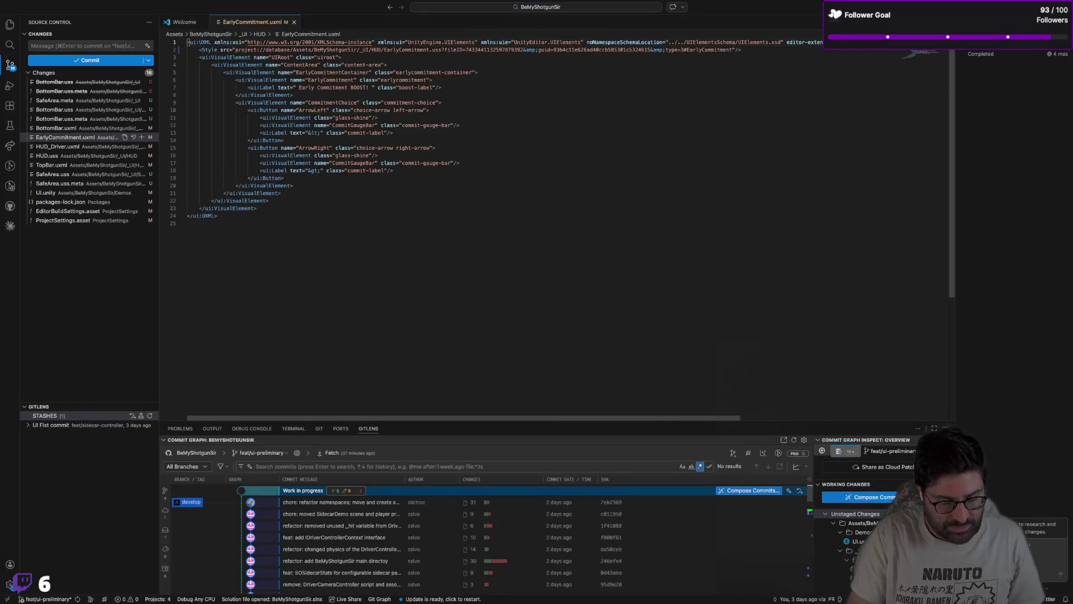
key("ctrl+p")
type("early")
key("Down")
key("Down")
key("Up")
key("Up")
key("Down")
key("Down")
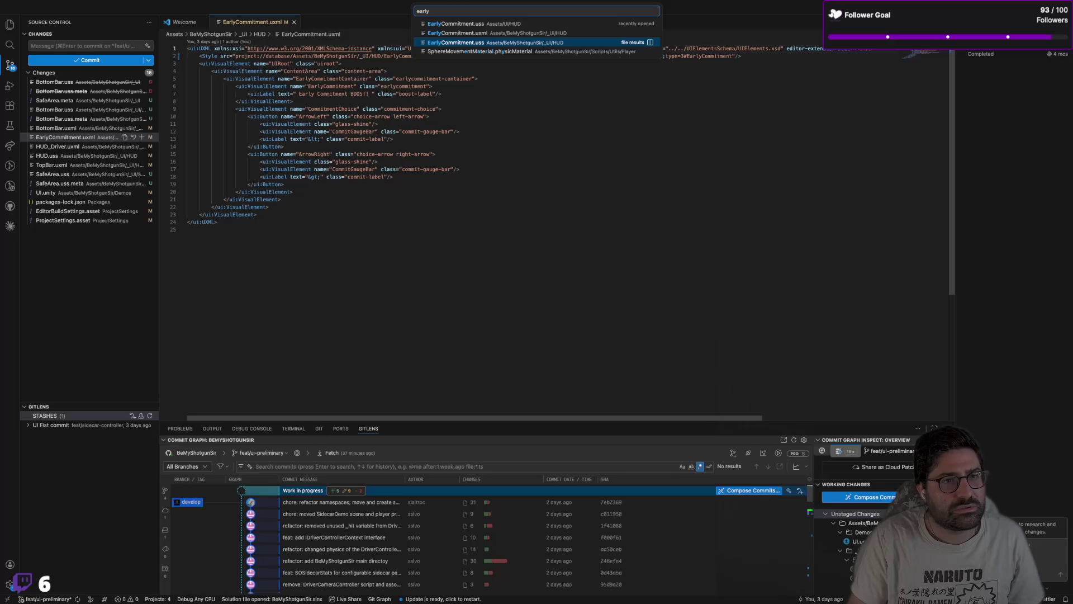
key("Return")
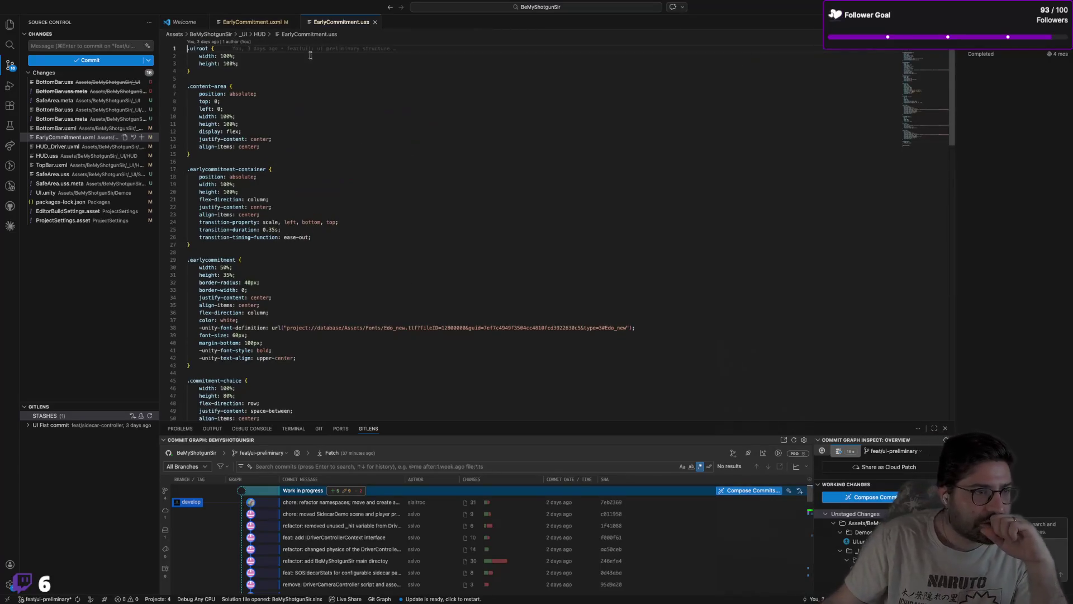
Step: Return to the EarlyCommitment.uxml tab and zoom the editor in for readability
left_click(255, 21)
left_click(519, 191)
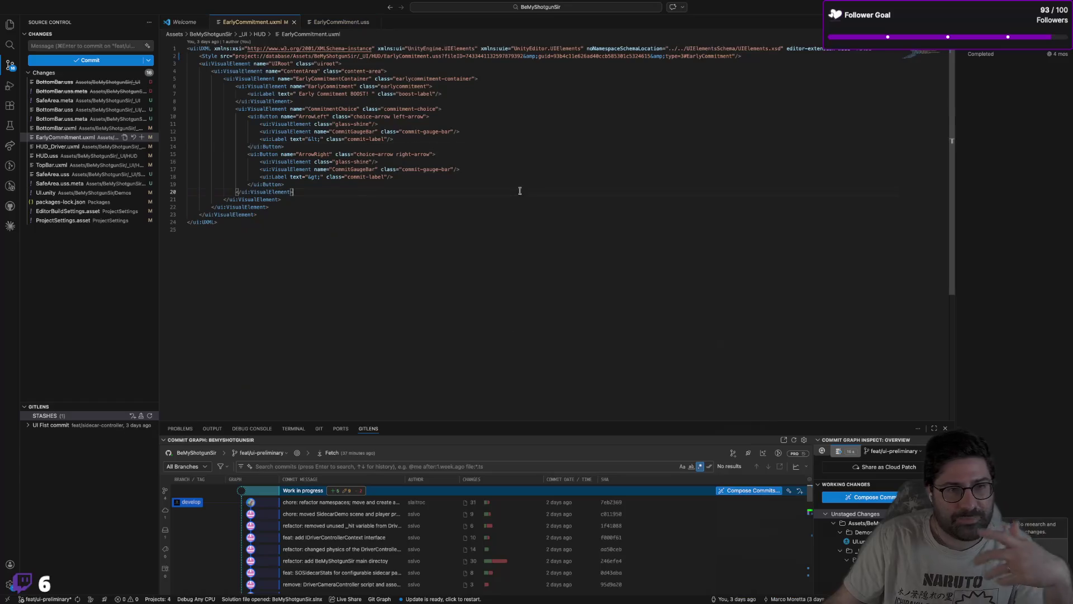
key("super+equal")
key("super+equal")
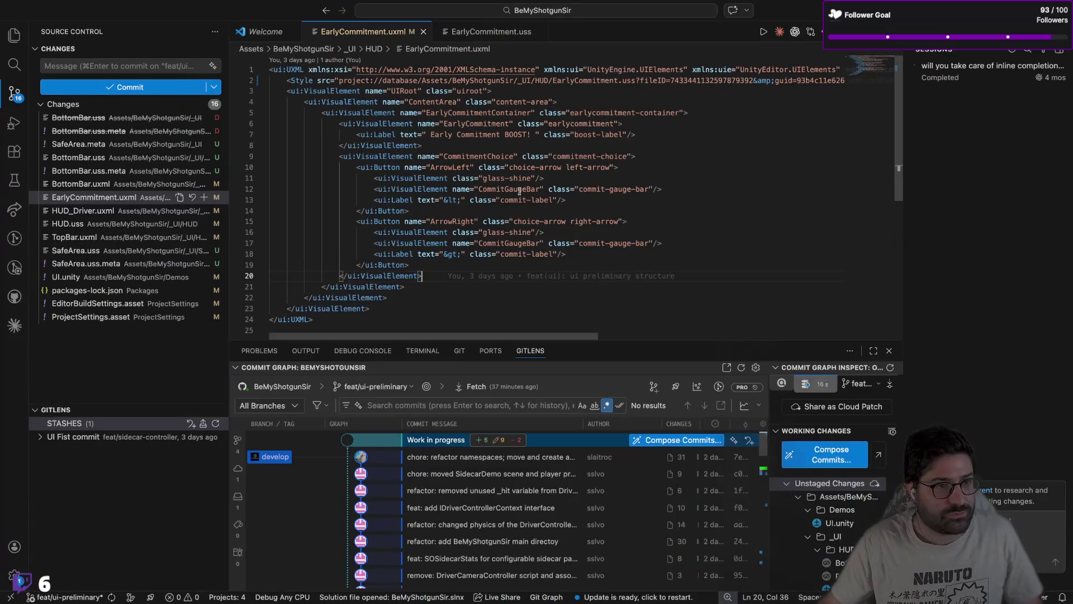
Step: Shrink the bottom panel to give the EarlyCommitment.uxml code more room
left_click(720, 195)
left_click_drag(613, 342, 613, 446)
left_click(600, 370)
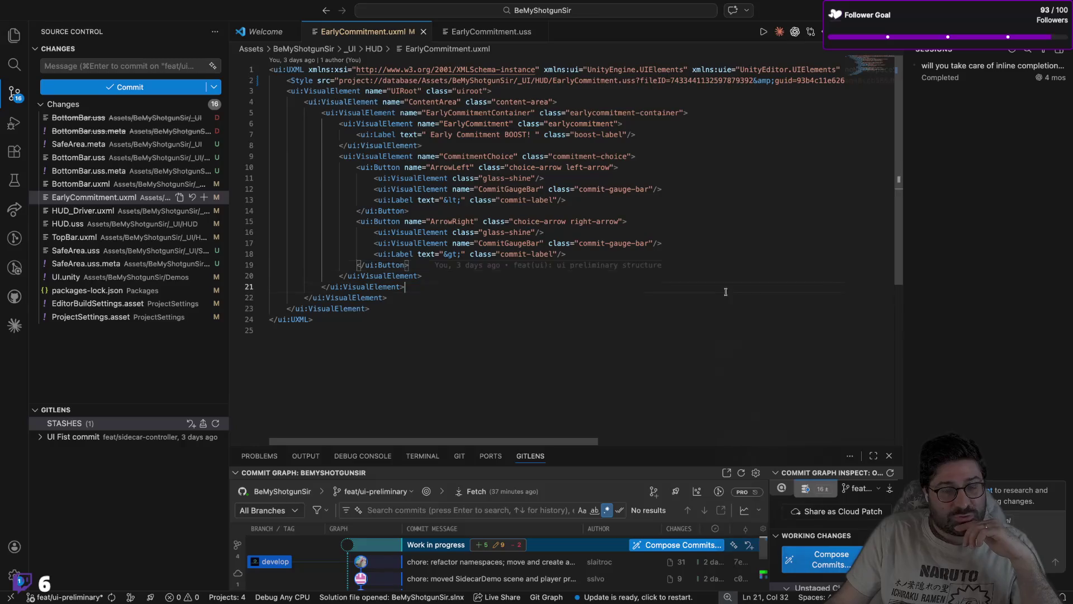
Step: Select the ContentArea, container and EarlyCommitment element blocks to review nesting, then switch to Unity
left_click(651, 275)
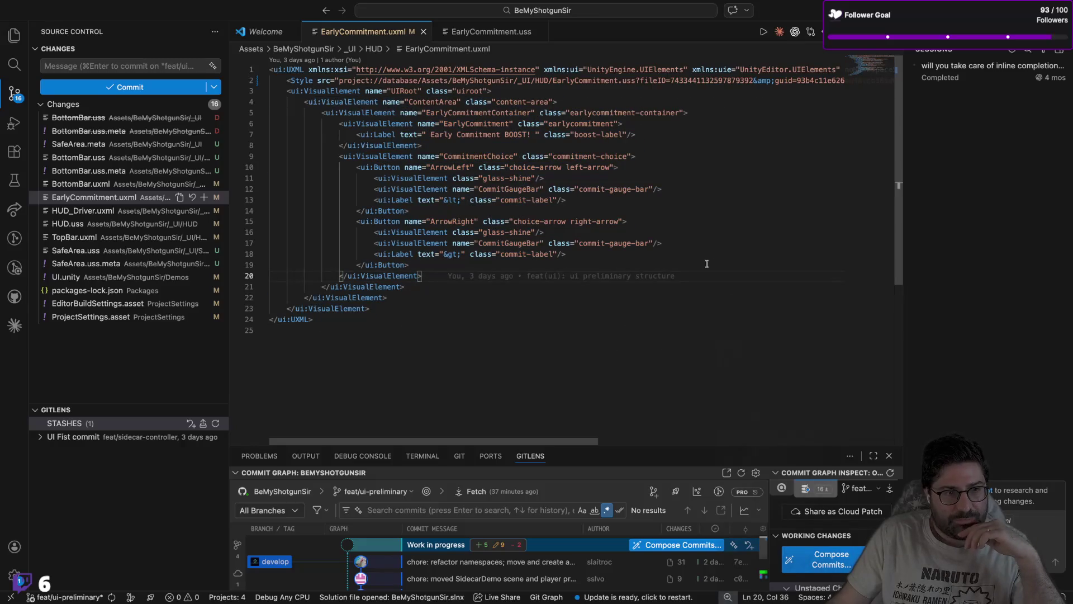
mouse_move(413, 323)
left_mouse_down()
mouse_move(346, 276)
mouse_move(251, 62)
mouse_move(313, 104)
mouse_move(215, 49)
left_mouse_up()
left_click(410, 211)
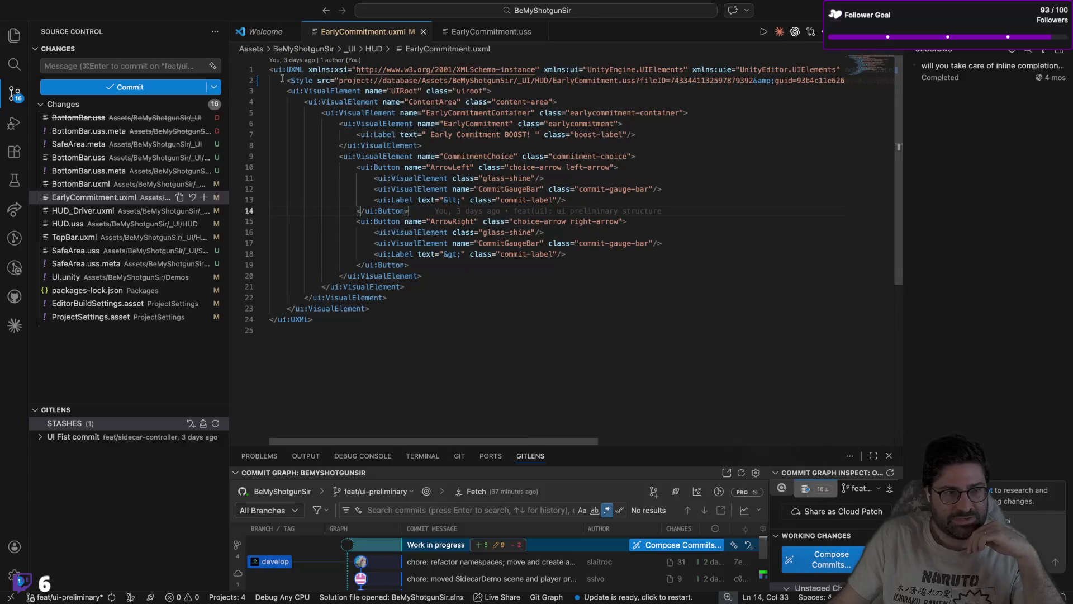
mouse_move(308, 97)
left_mouse_down()
mouse_move(553, 276)
mouse_move(578, 110)
left_mouse_up()
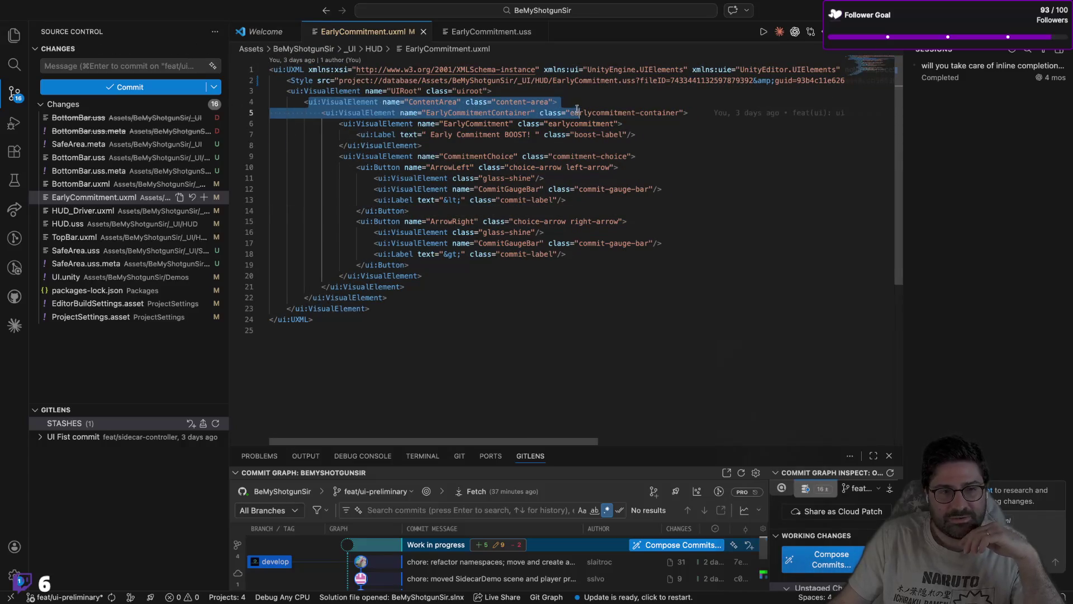
left_click(342, 124)
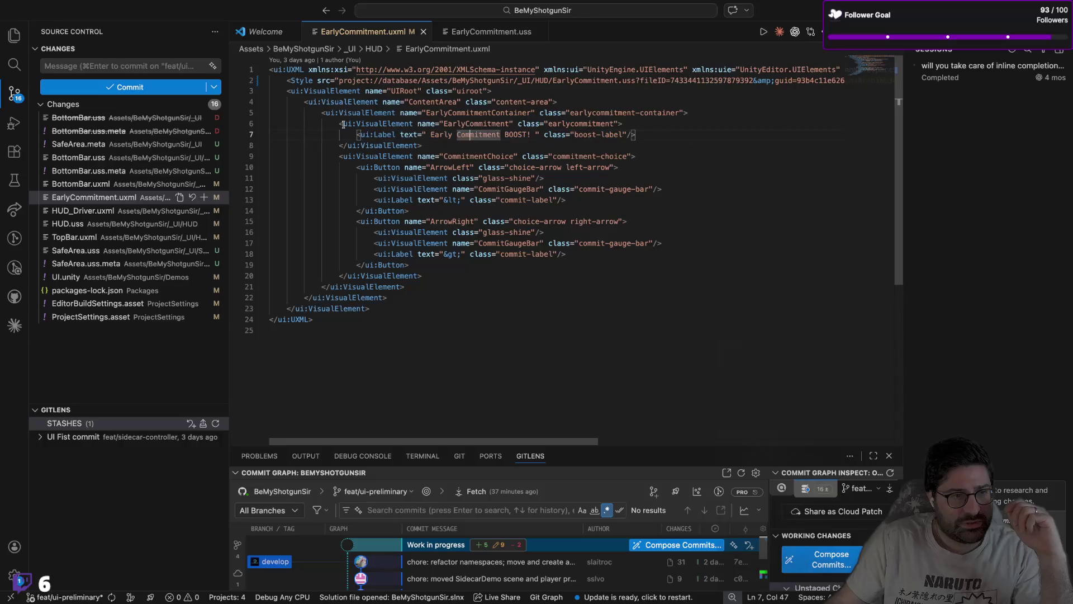
mouse_move(348, 125)
left_mouse_down()
mouse_move(631, 140)
mouse_move(425, 146)
left_mouse_up()
left_click(471, 189)
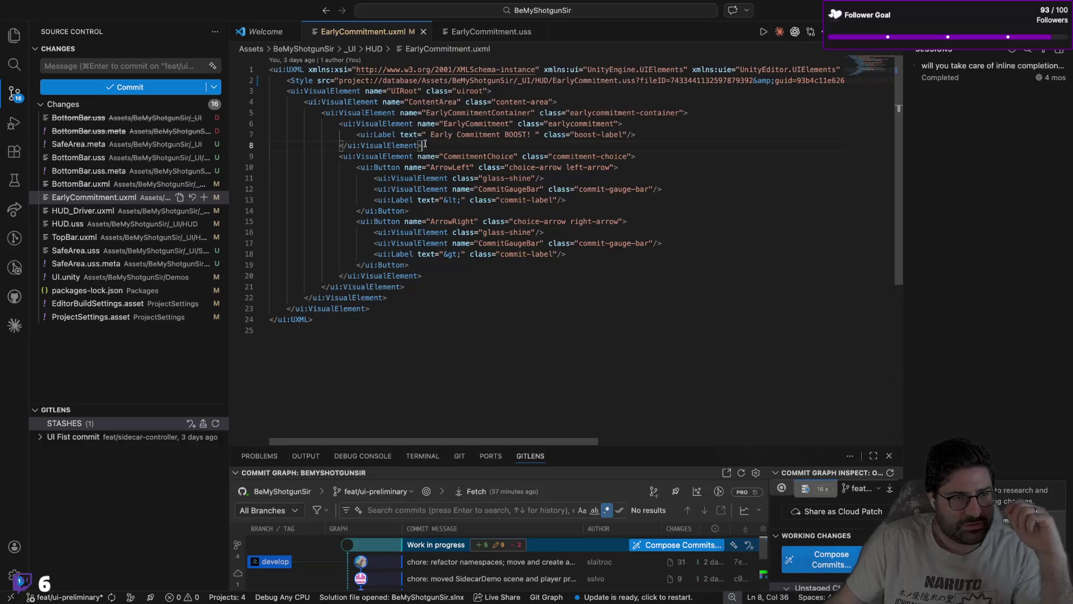
key("ctrl+Left")
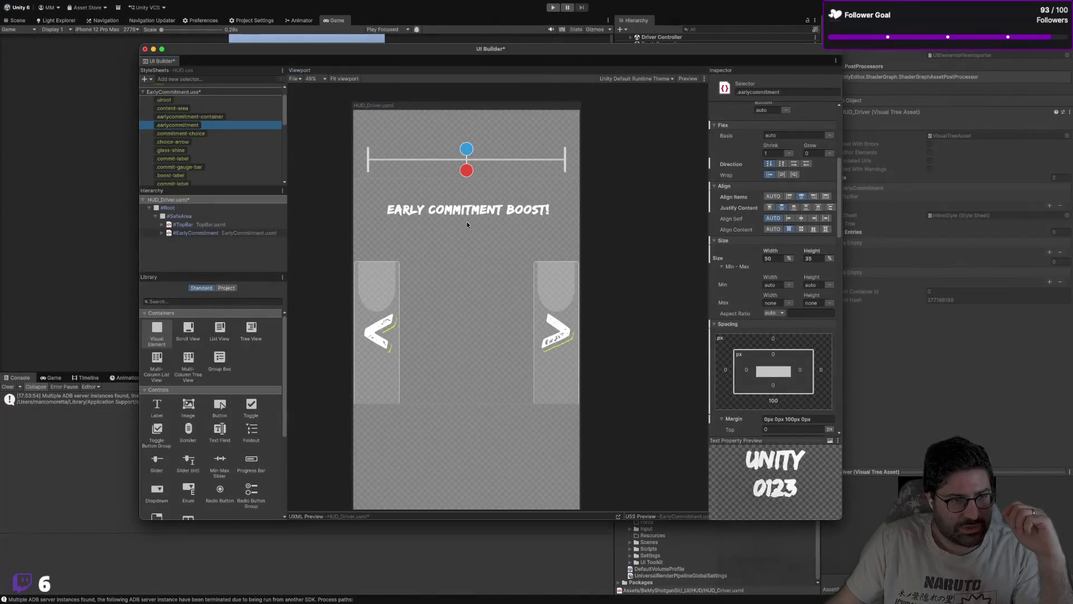
Step: Expand #EarlyCommitment, #UIRoot, EarlyCommitmentContainer and EarlyCommitment in the Hierarchy down to the Label
left_click(162, 232)
left_click(170, 241)
left_click(169, 241)
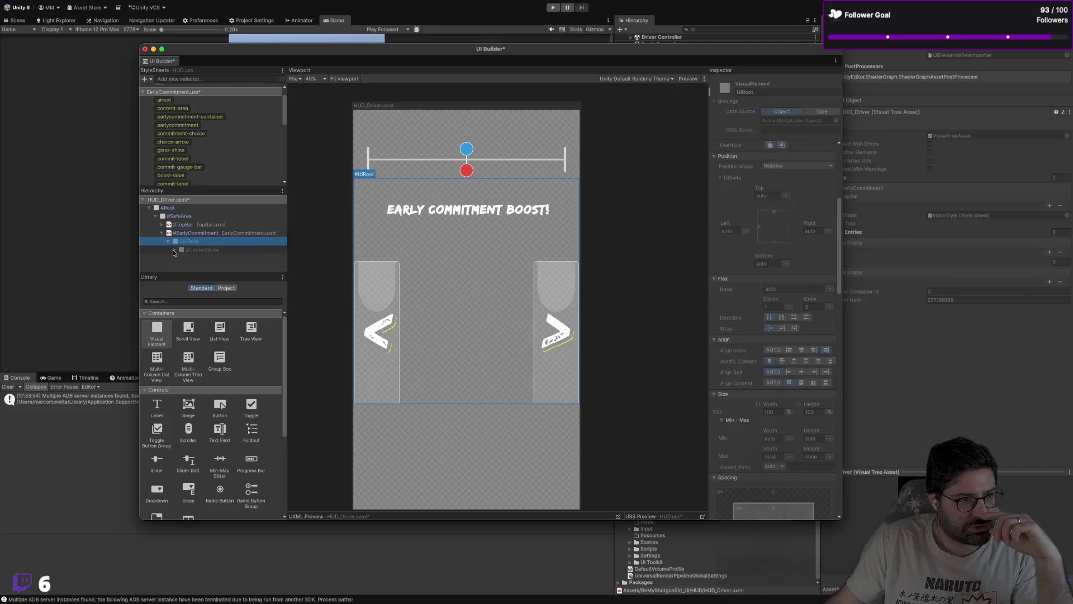
left_click(189, 255)
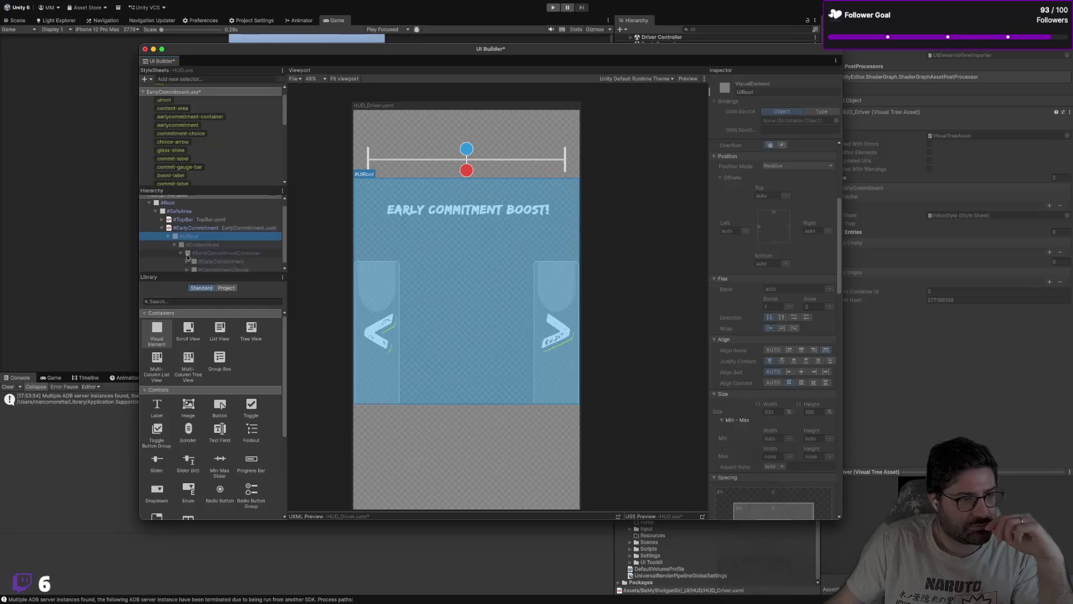
left_click(186, 259)
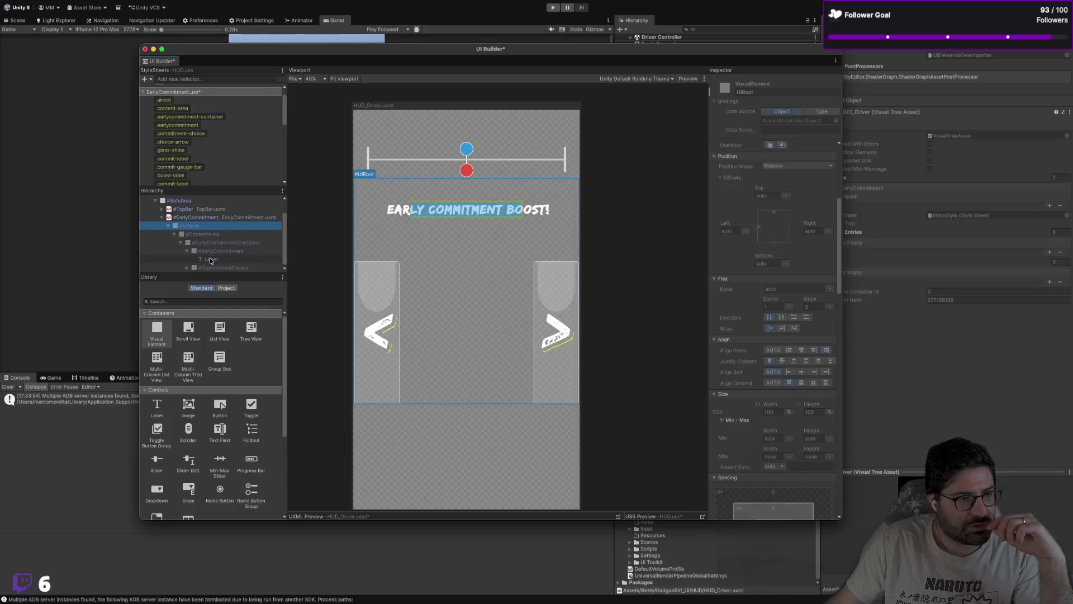
Step: Inspect the Label, EarlyCommitment, EarlyCommitmentContainer and ContentArea elements, then return to VS Code
left_click(213, 259)
left_click(215, 251)
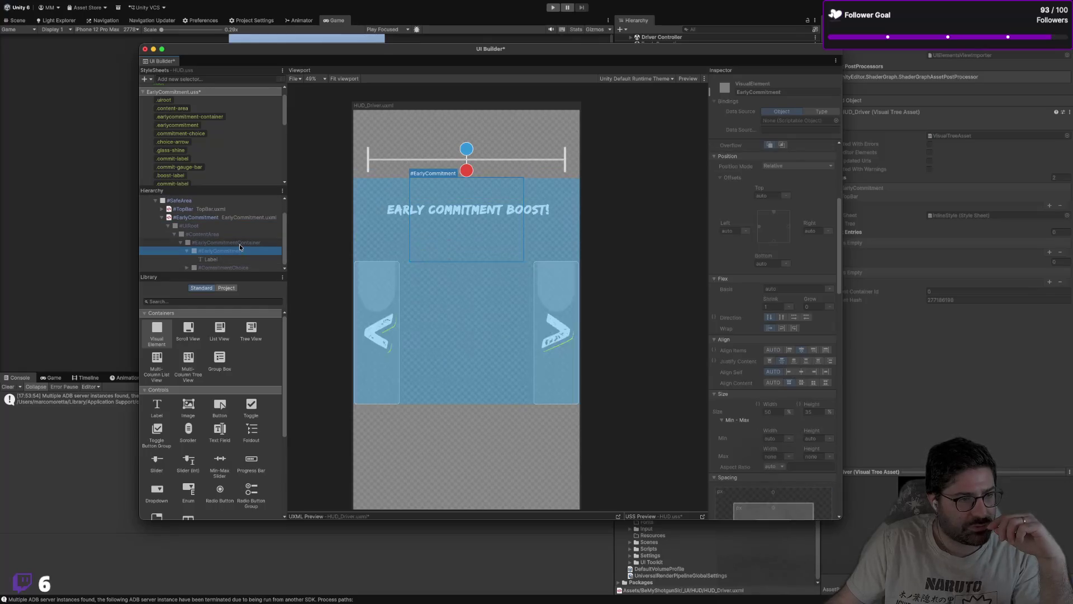
left_click(205, 243)
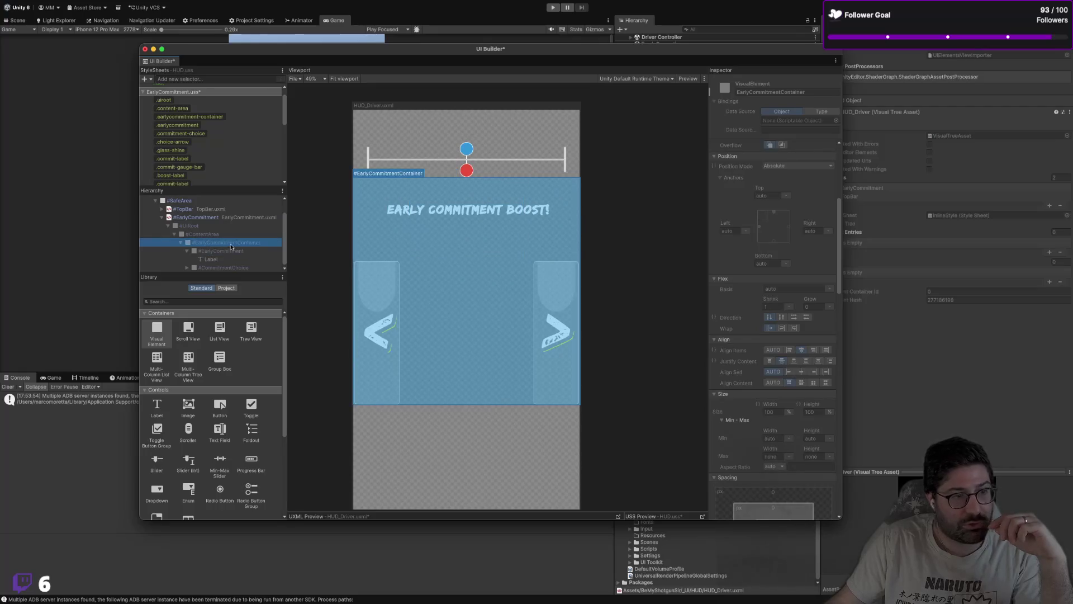
left_click(212, 235)
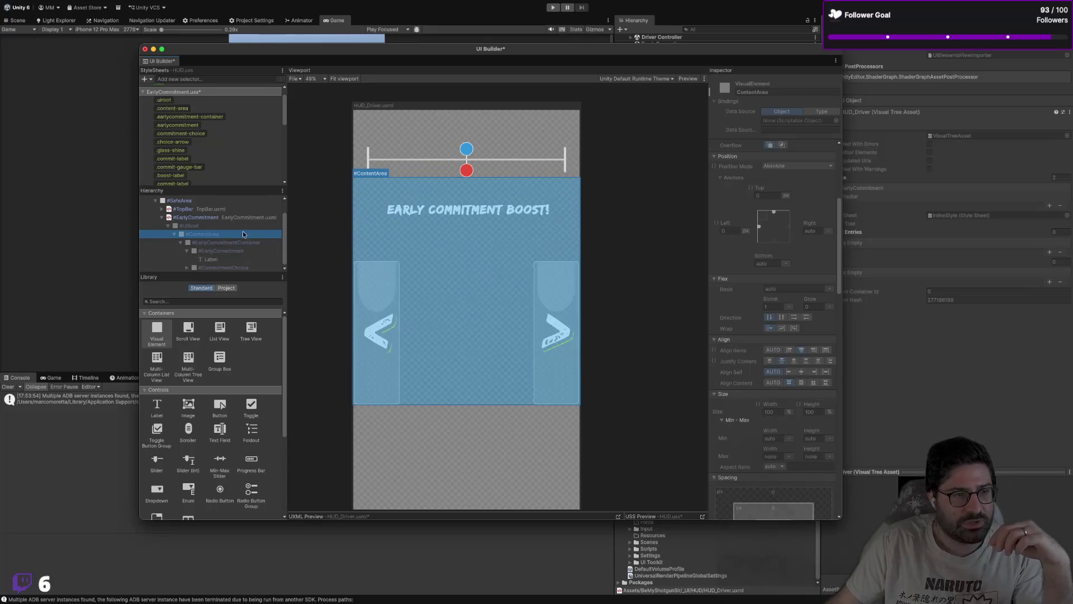
key("ctrl+Right")
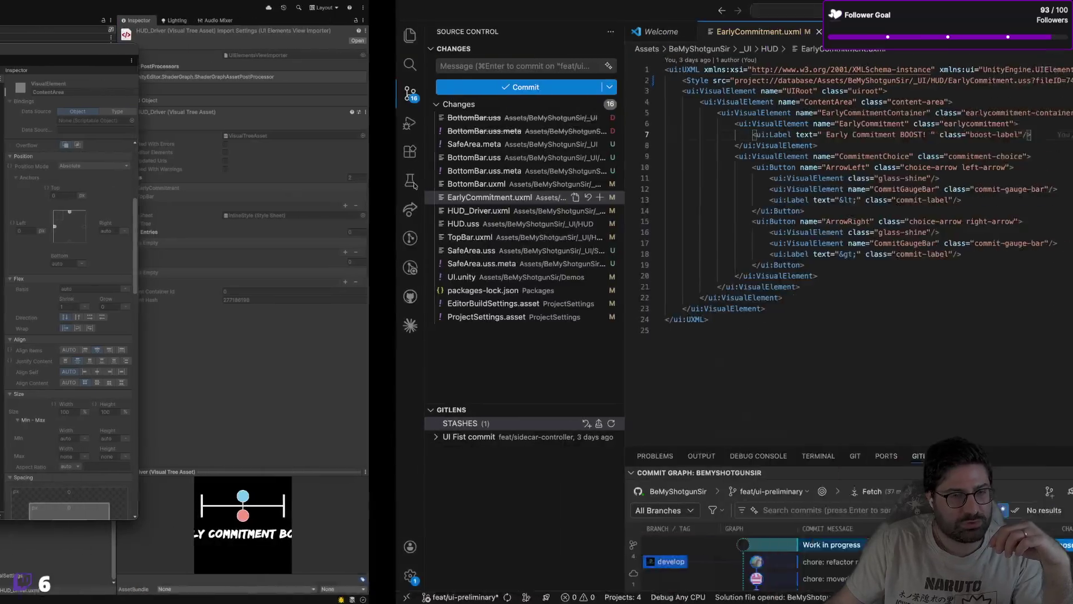
Step: Rename ContentArea to ContentArea1 on line 4 of EarlyCommitment.uxml and switch to Unity
left_click(434, 104)
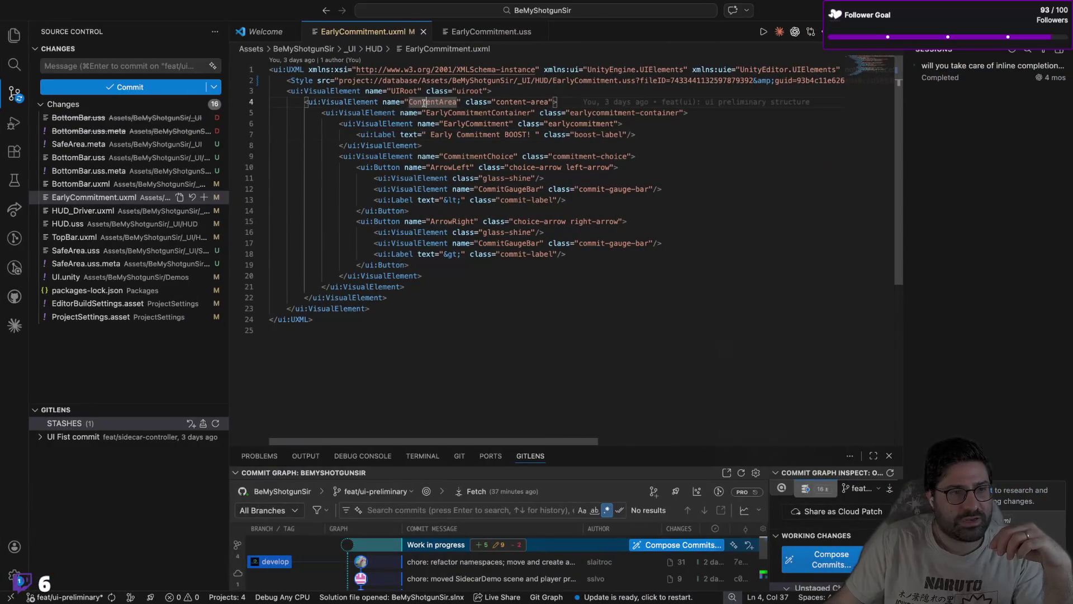
left_click(412, 101)
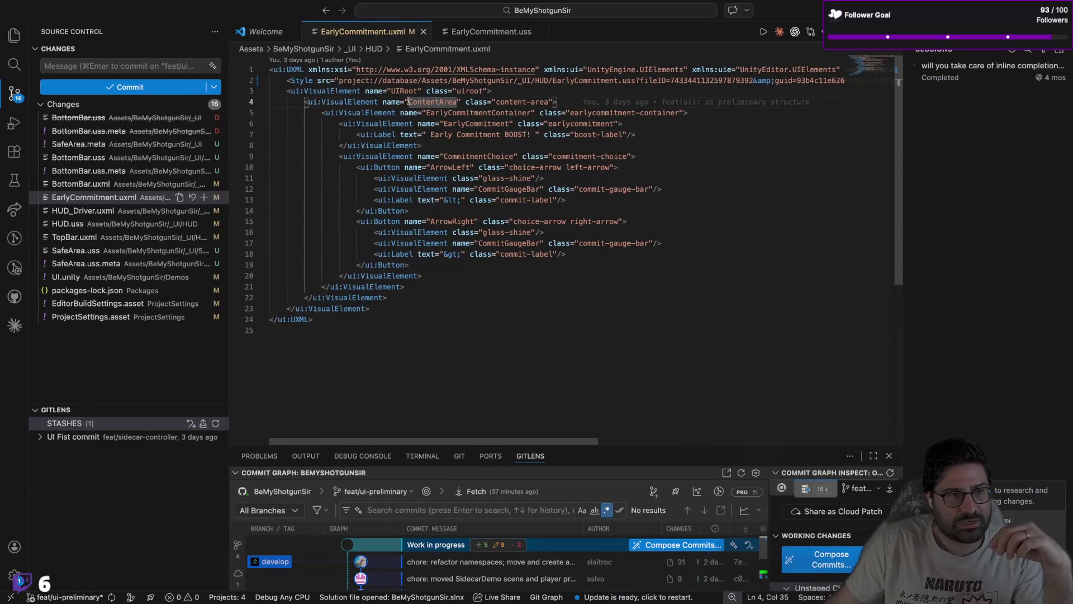
left_click(444, 101)
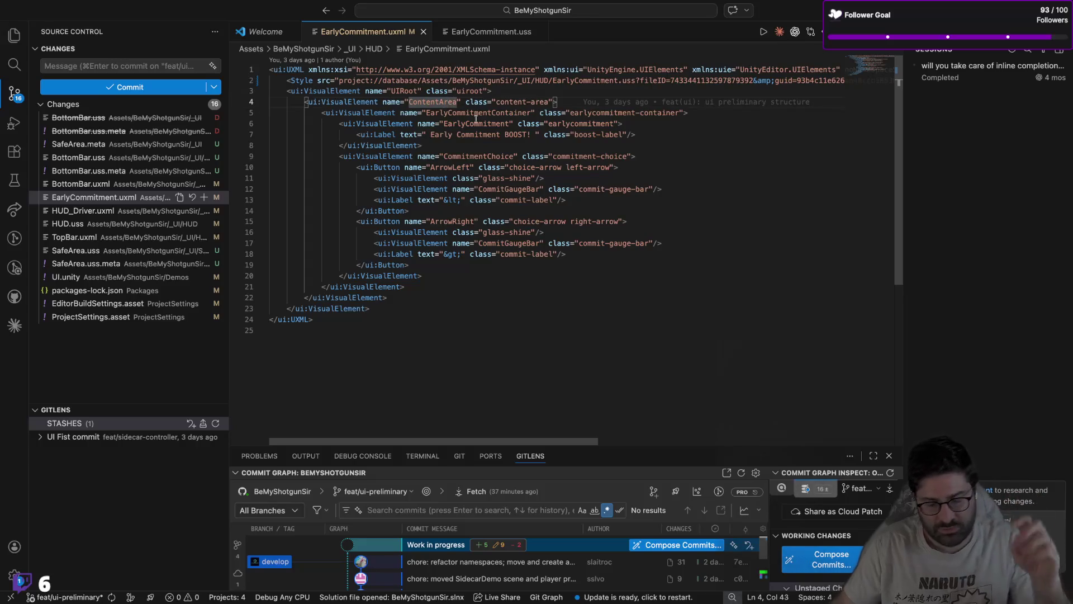
type("1")
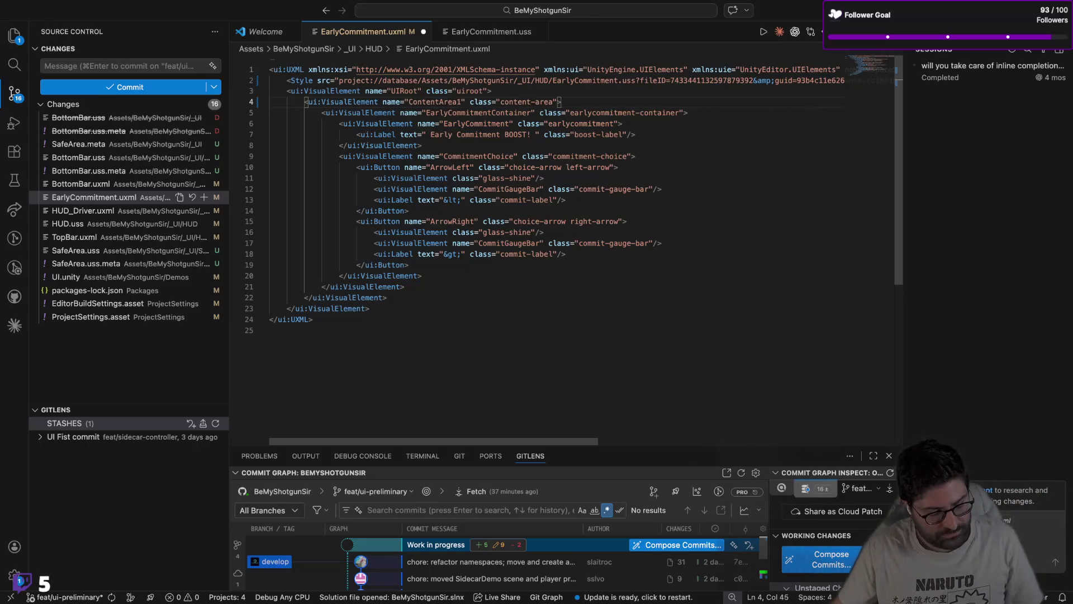
key("super+Tab")
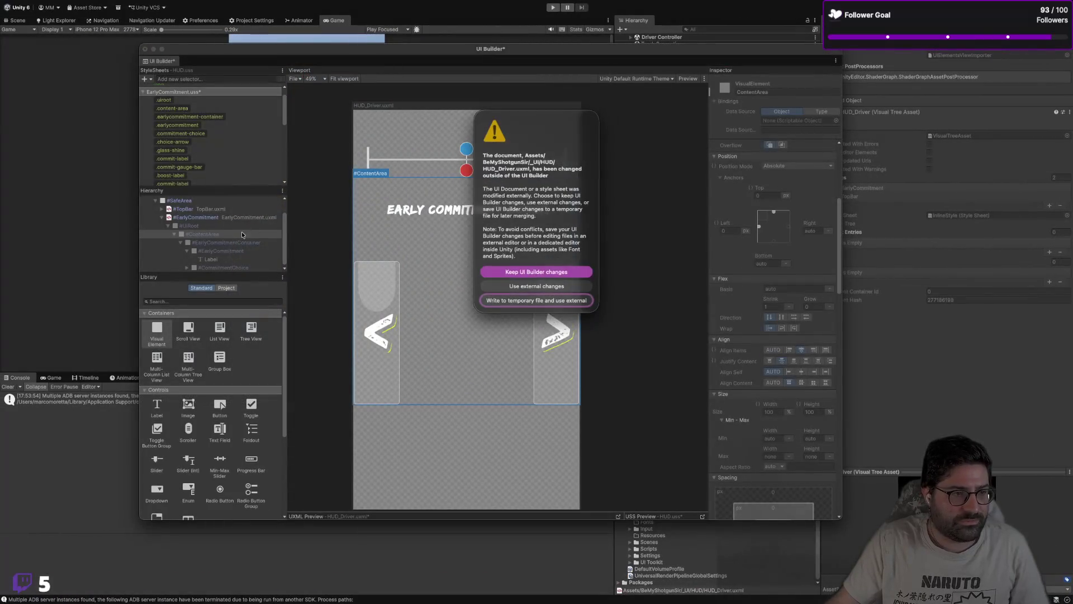
Step: Accept the external changes in UI Builder, select #ContentArea1, and go back to VS Code
left_click(537, 286)
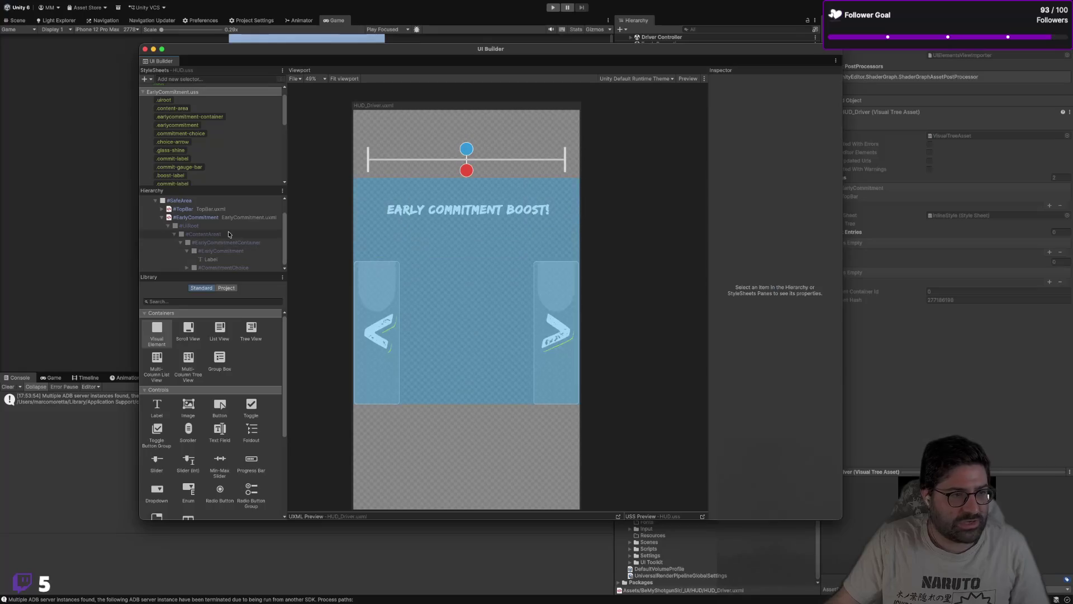
left_click(235, 235)
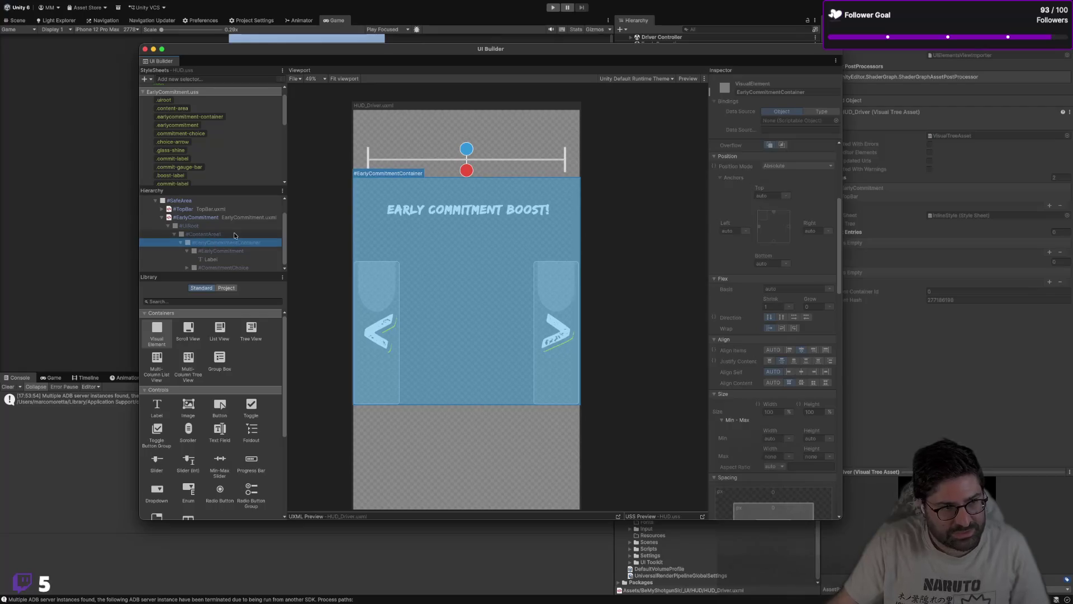
key("super+Tab")
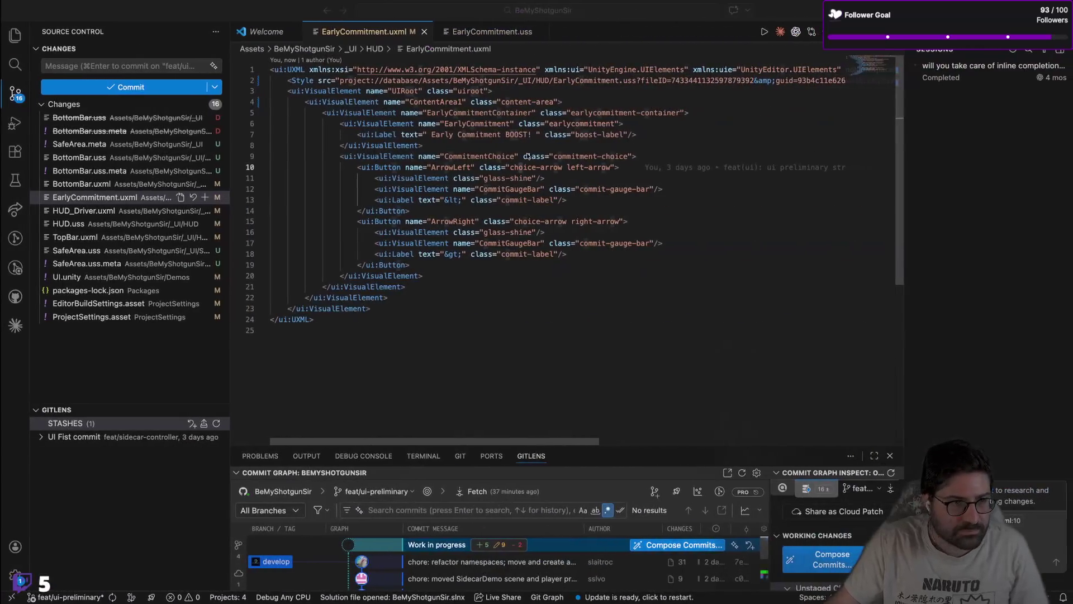
Step: Revert the element name from ContentArea1 back to ContentArea in EarlyCommitment.uxml
double_click(447, 102)
key("BackSpace")
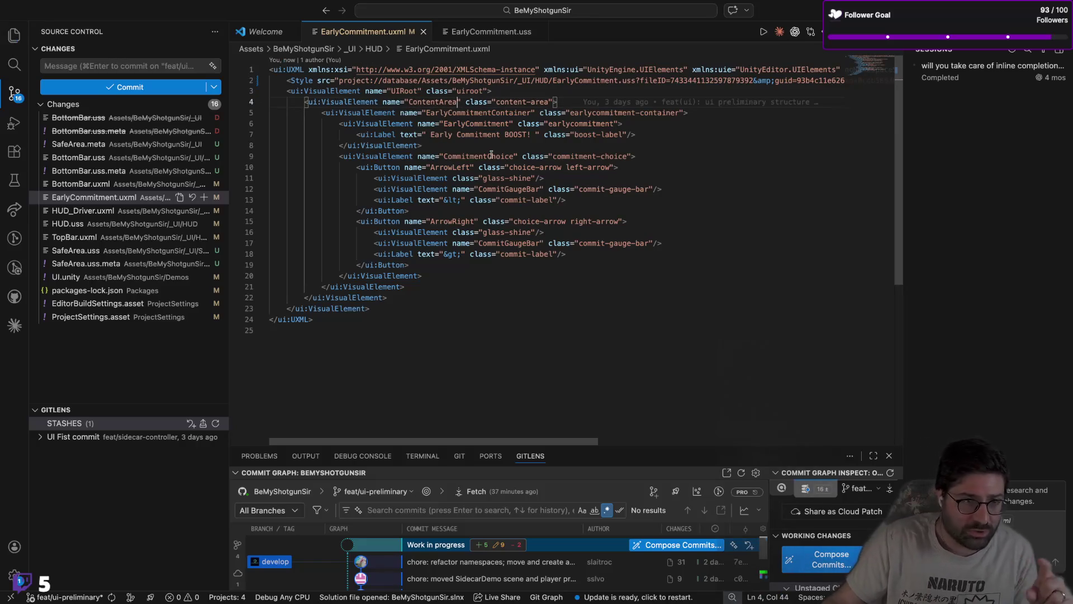
left_click(598, 320)
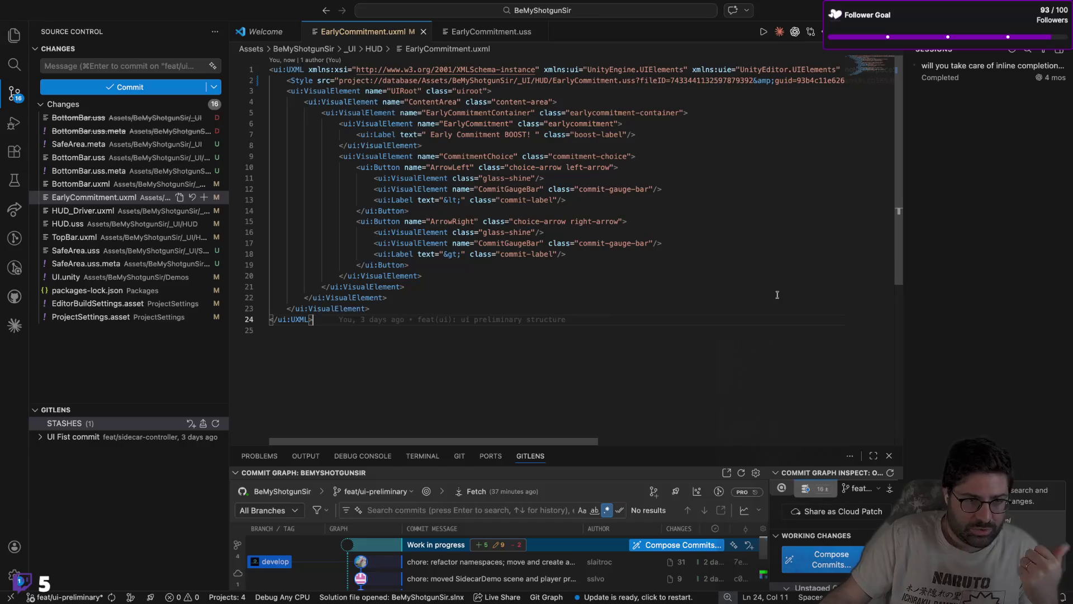
Step: Check the .earlycommitment-container selector's properties in UI Builder, then return to EarlyCommitment.uxml
key("super+Tab")
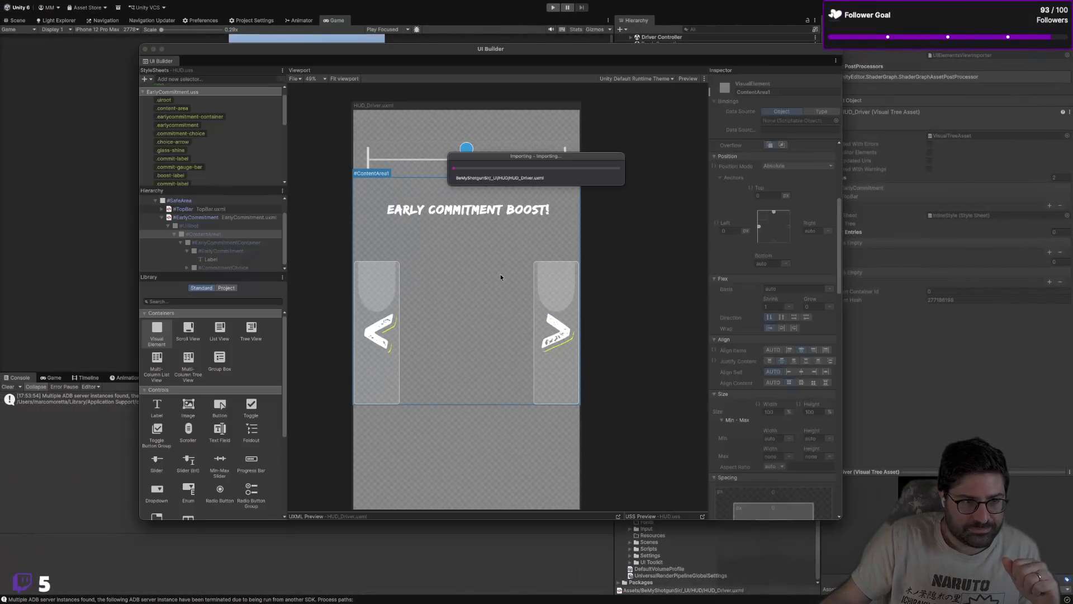
key("super+Tab")
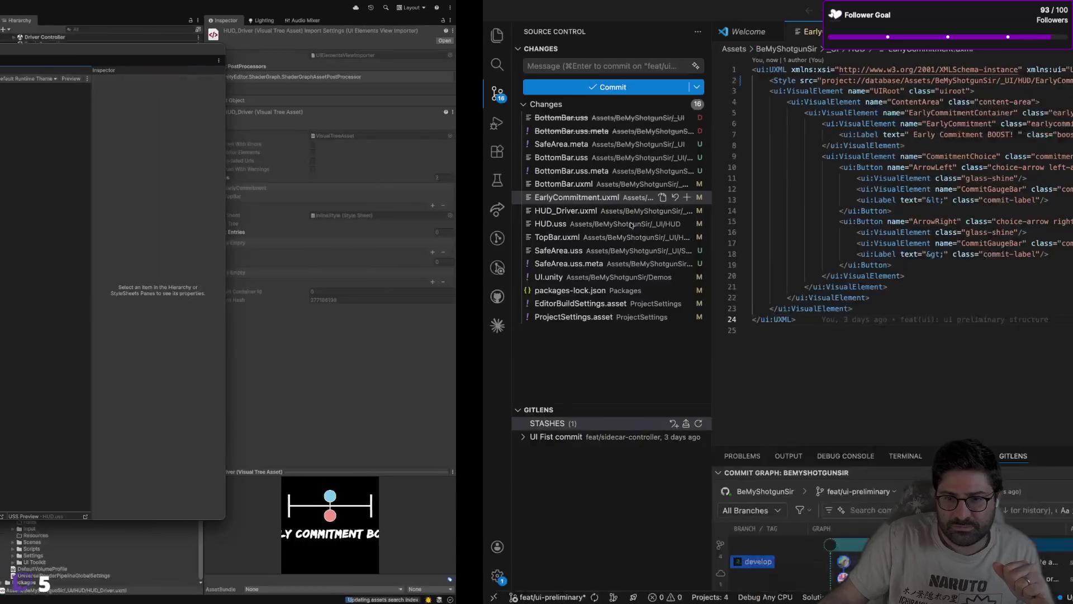
left_click(409, 210)
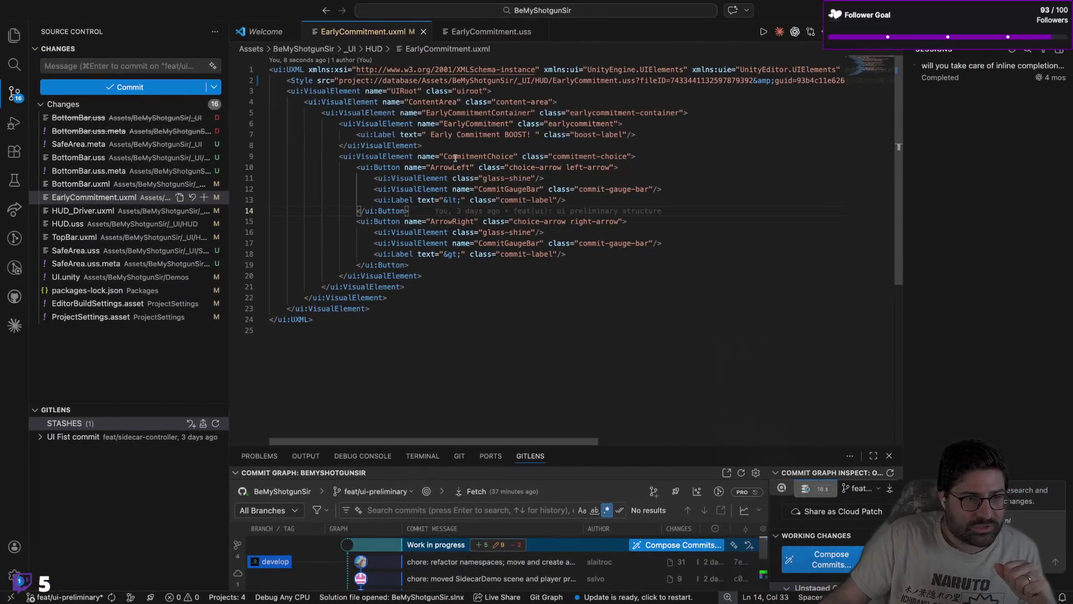
key("super+Tab")
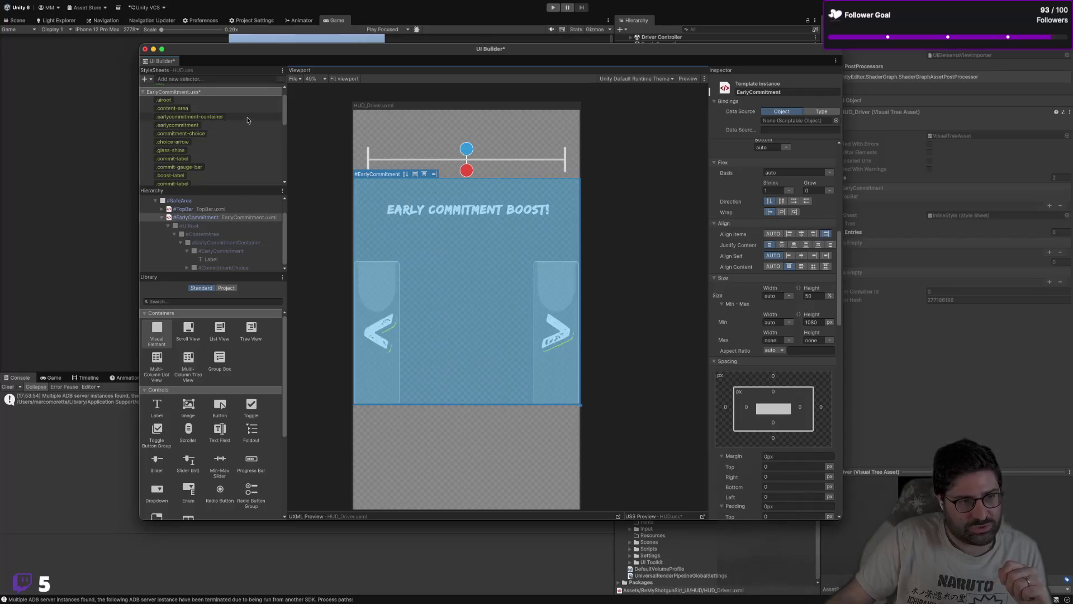
left_click(247, 116)
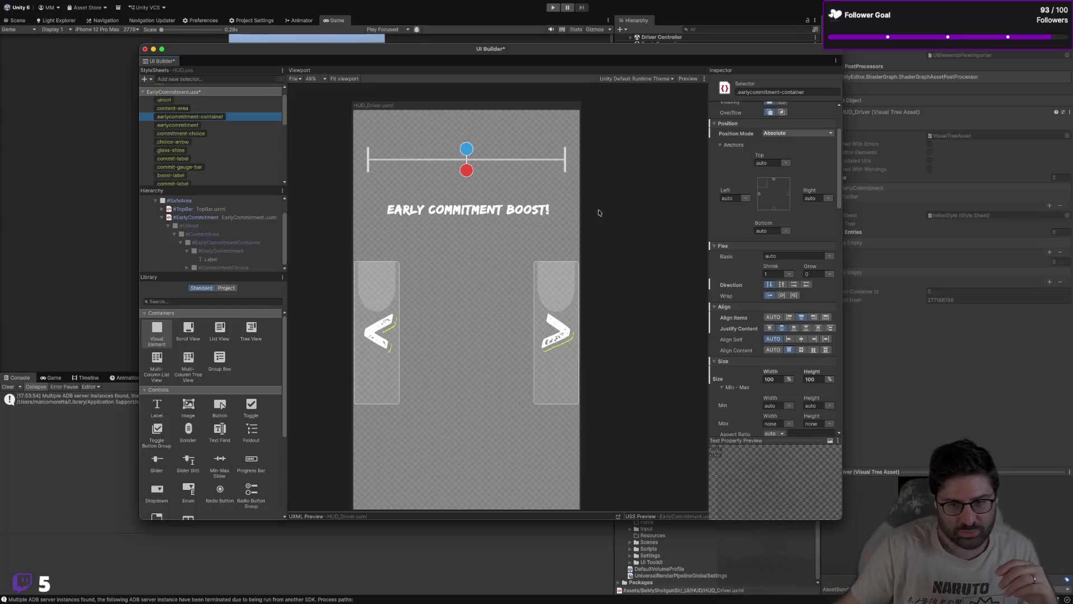
key("super+Tab")
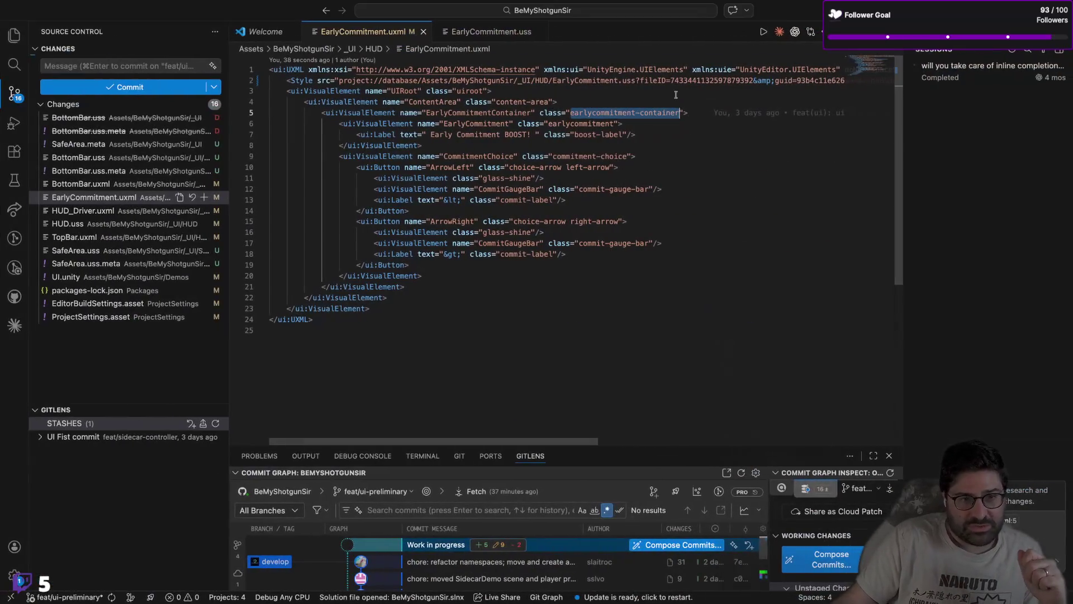
Step: Set .earlycommitment-container width to 150% in EarlyCommitment.uss, save, and load it into UI Builder
left_click(491, 32)
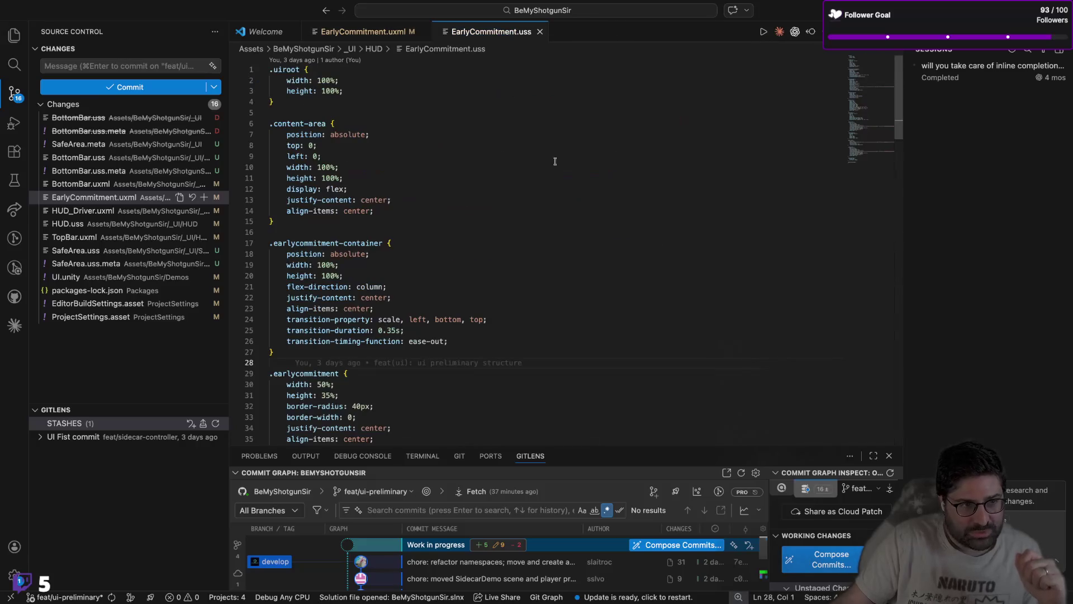
left_click(358, 244)
scroll(355, 237, "down", 1)
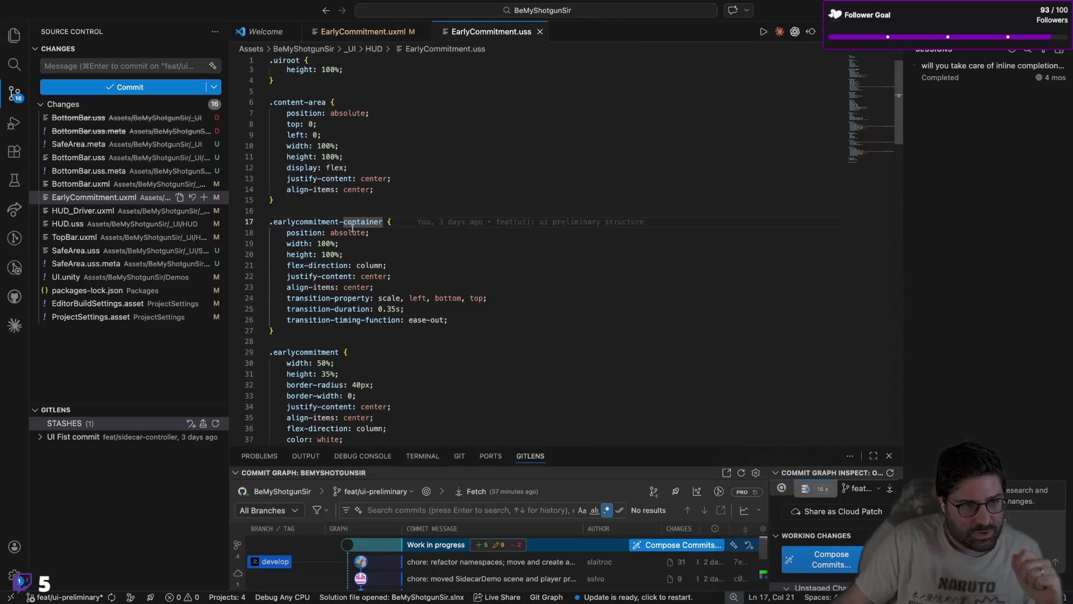
left_click(327, 244)
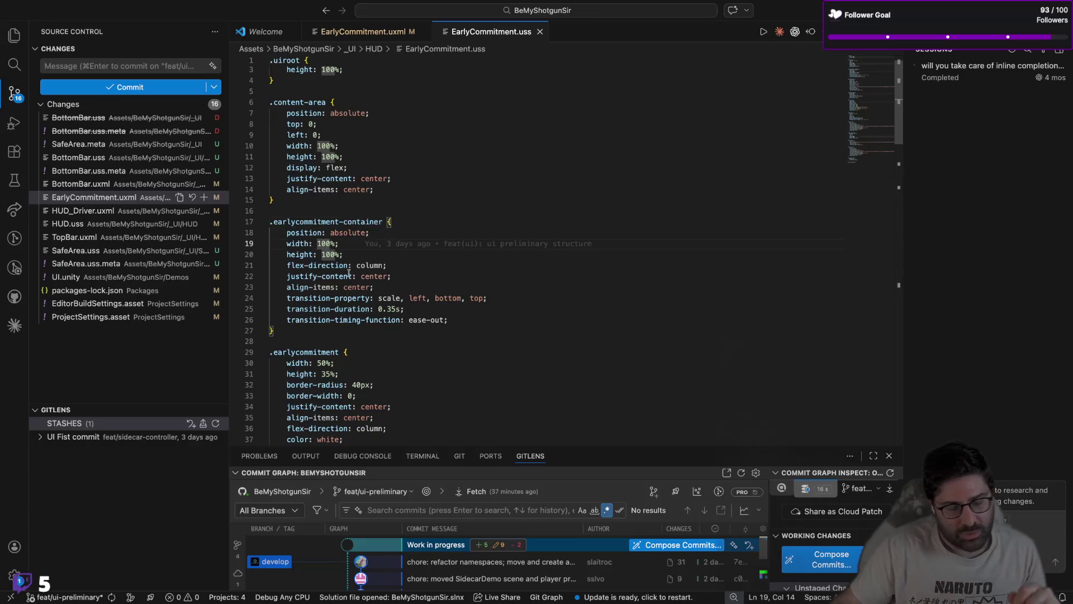
key("BackSpace")
type("5")
key("super+s")
key("ctrl+Left")
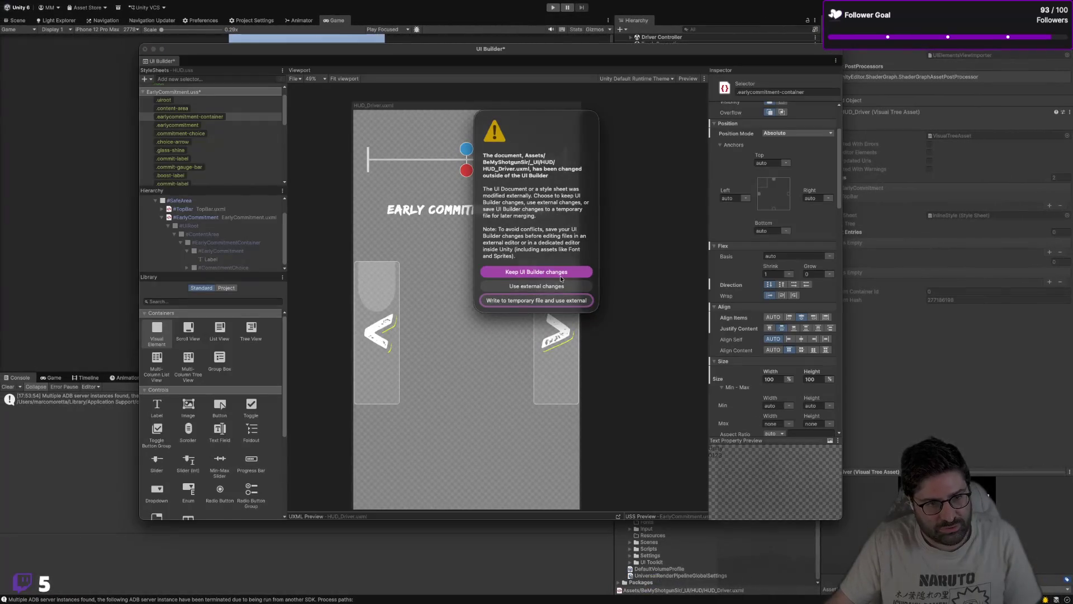
left_click(557, 286)
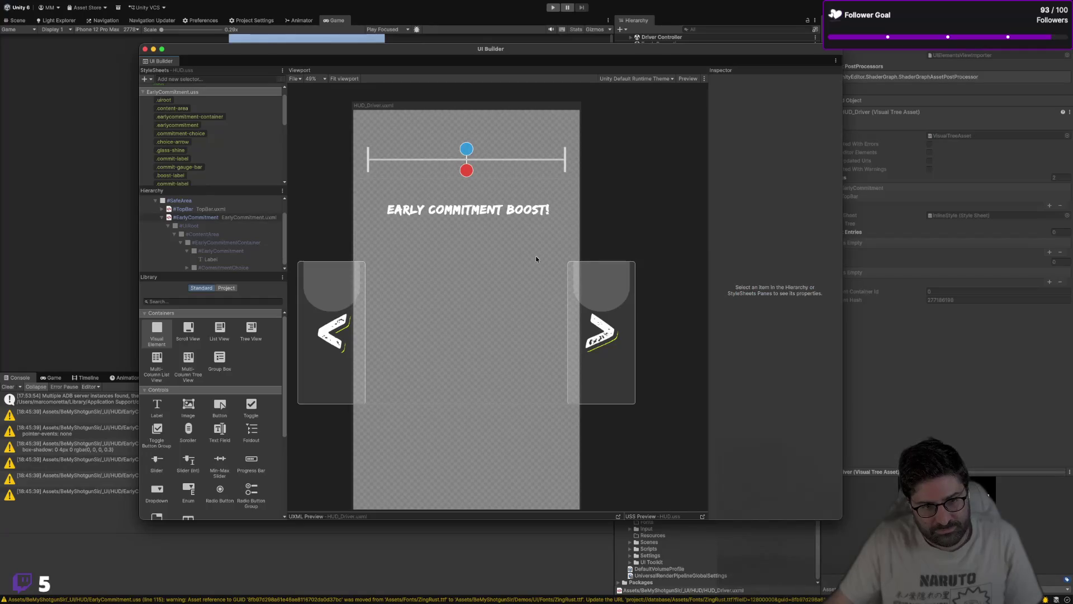
key("ctrl+Right")
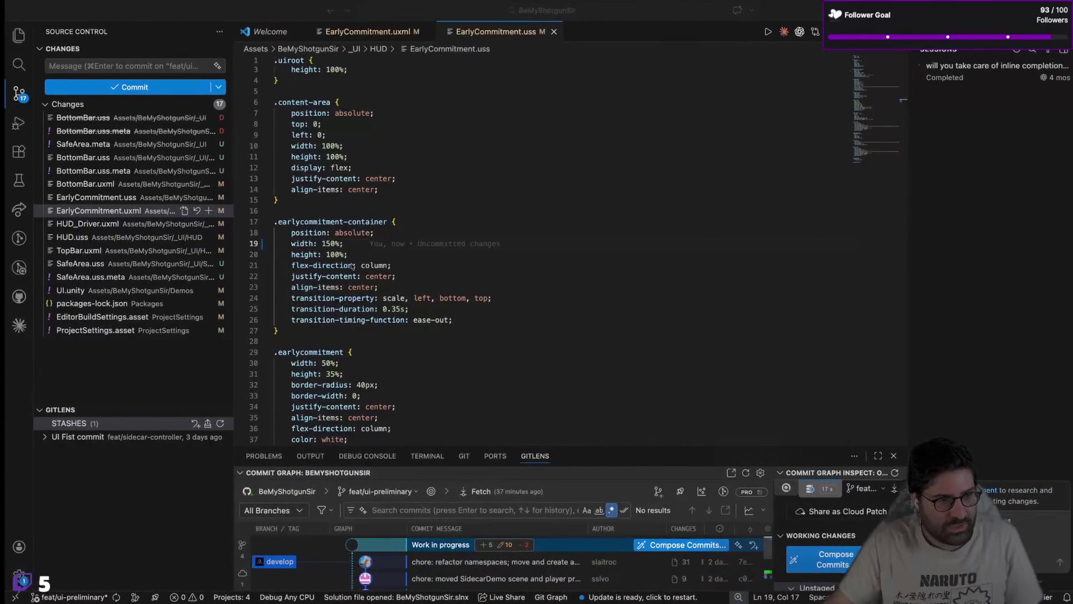
Step: Change the container width from 150% back to 100% and save EarlyCommitment.uss
double_click(330, 250)
type("0")
key("super+s")
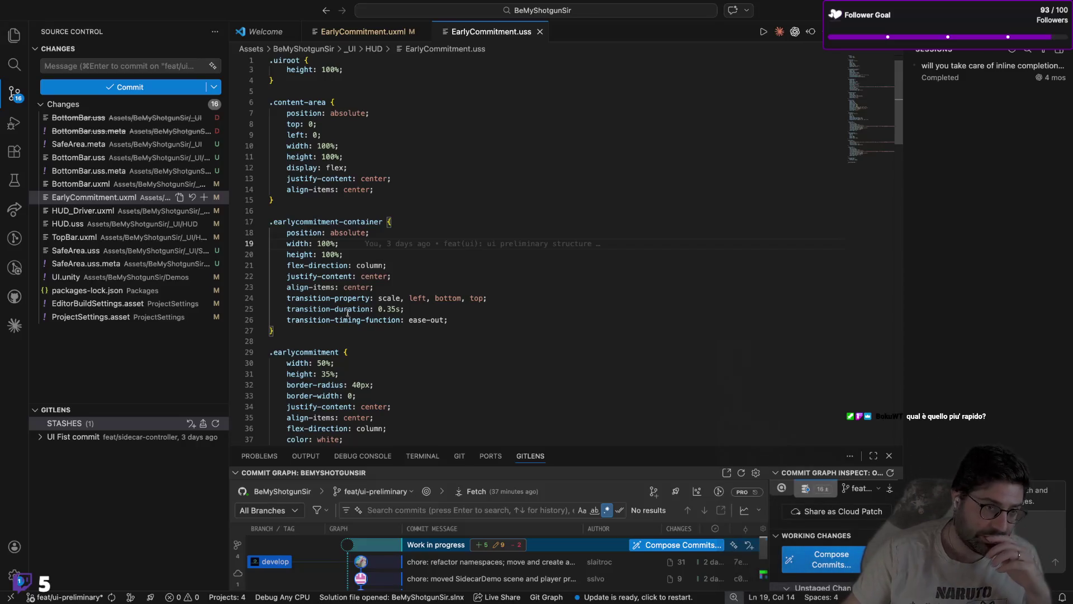
Step: Review the .earlycommitment-container rule's transition, flex-direction and justify-content lines and check Unity's preview
left_click(472, 317)
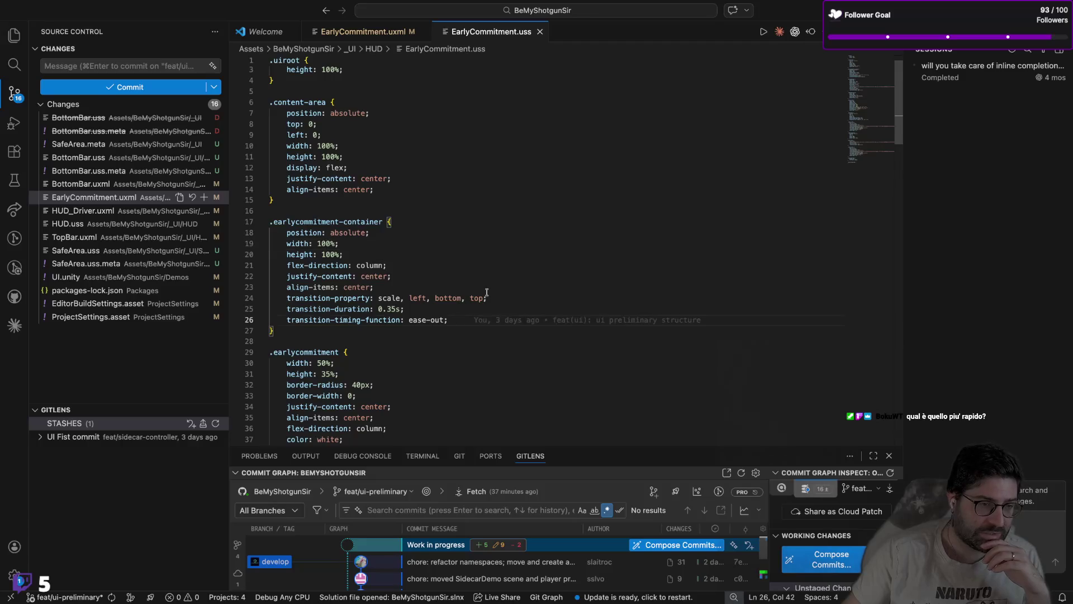
scroll(503, 281, "down", 1)
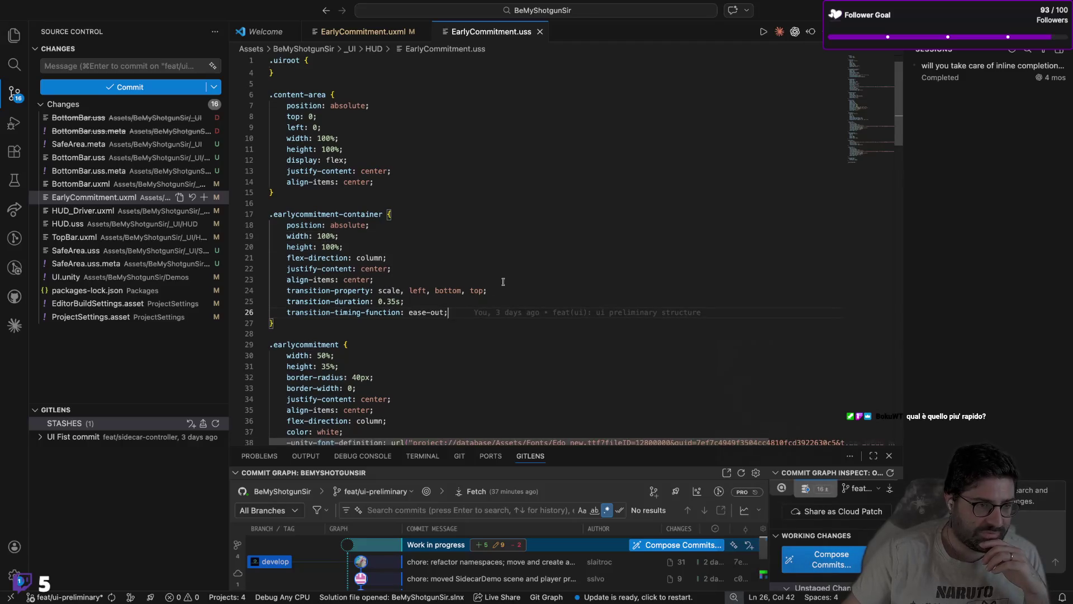
left_click(454, 323)
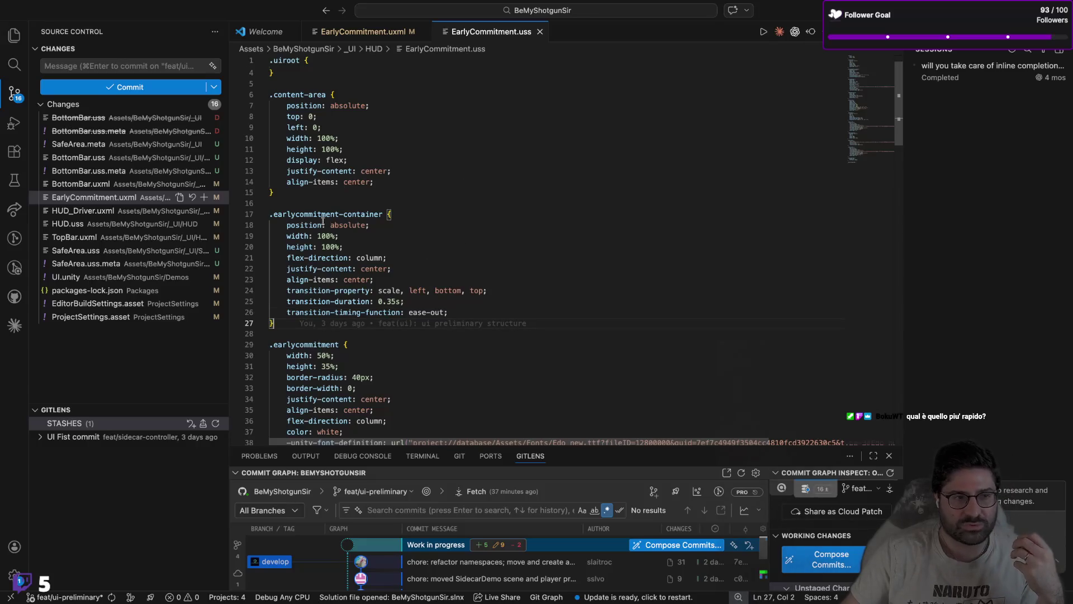
left_click(313, 205)
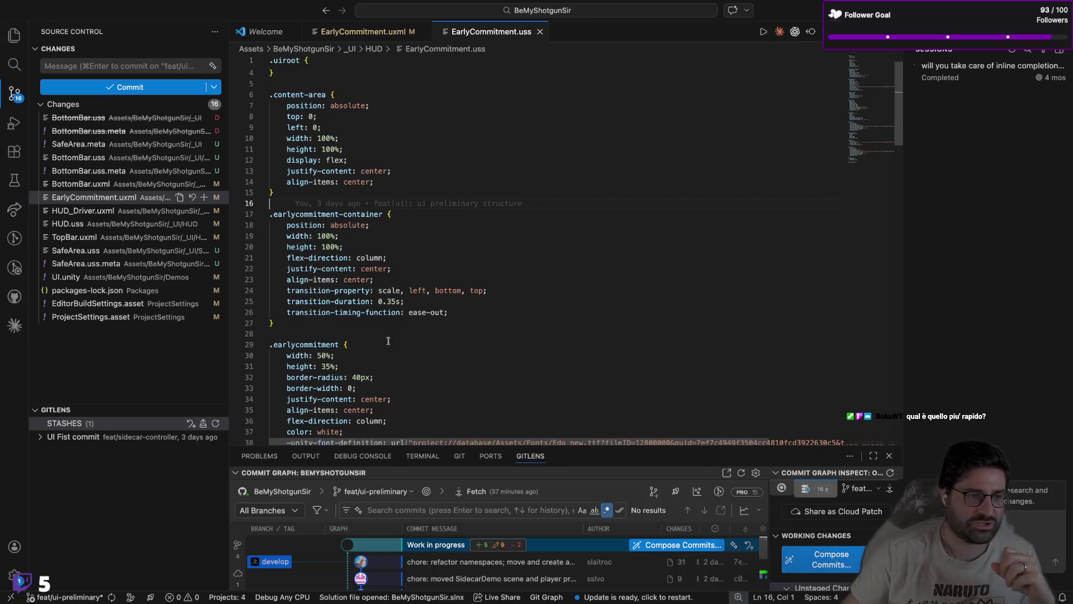
left_click(343, 333)
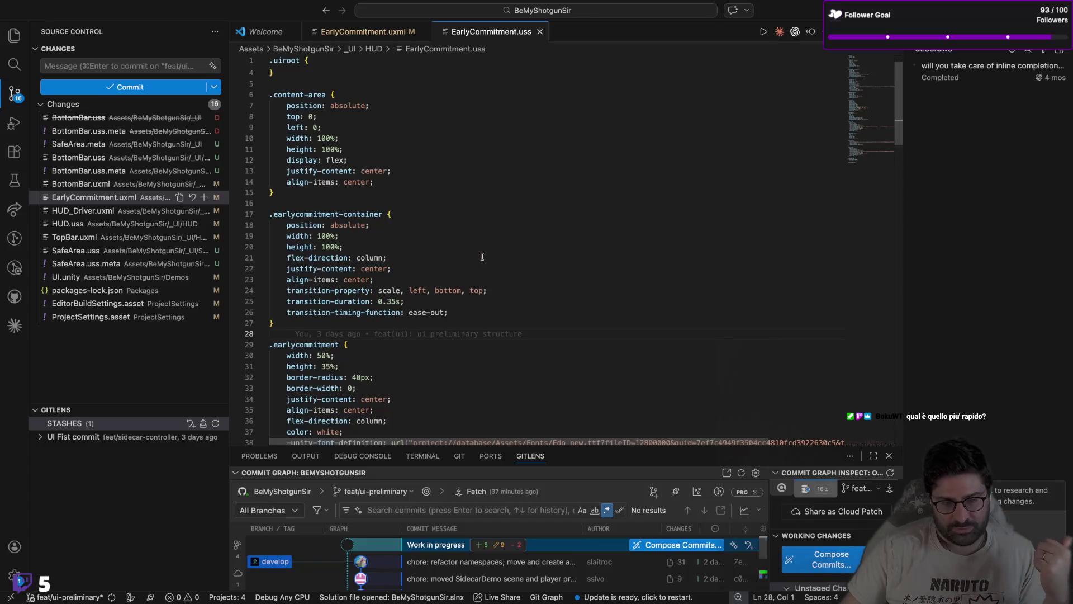
key("super+Tab")
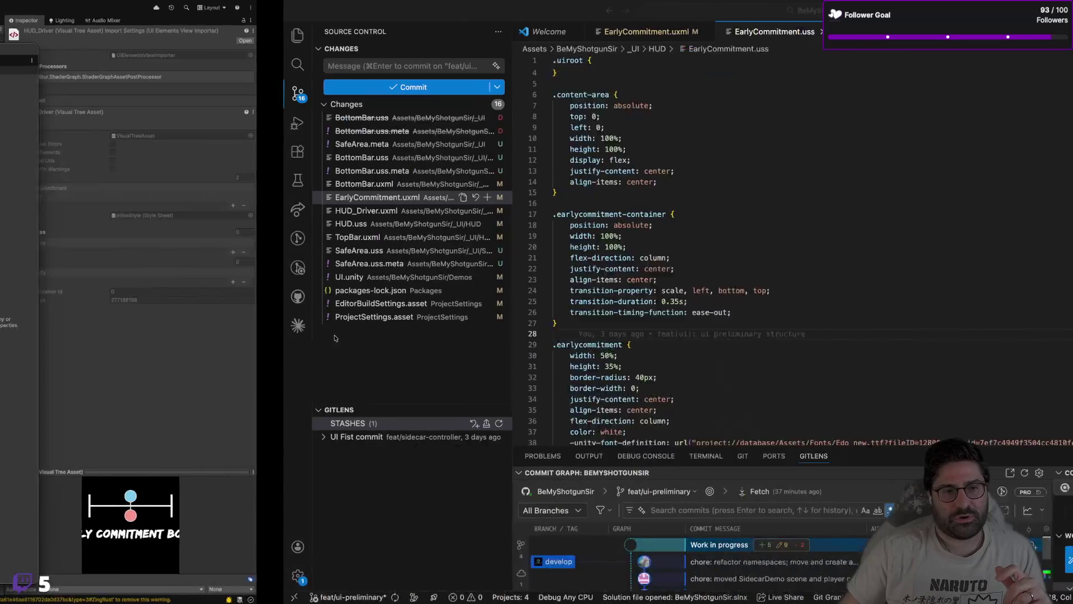
left_click(461, 261)
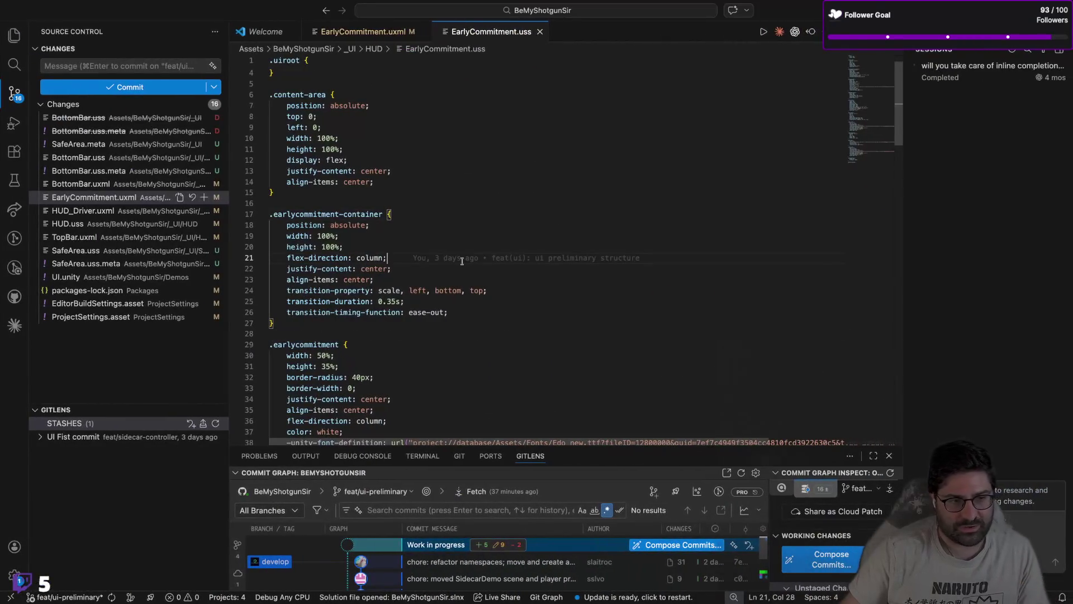
left_click(421, 271)
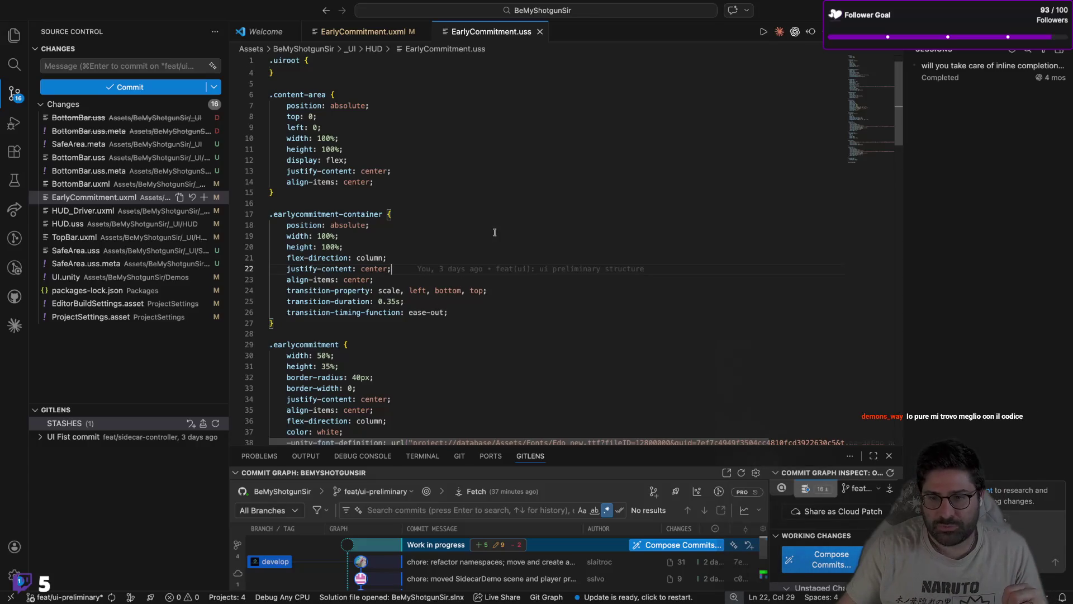
left_click(342, 333)
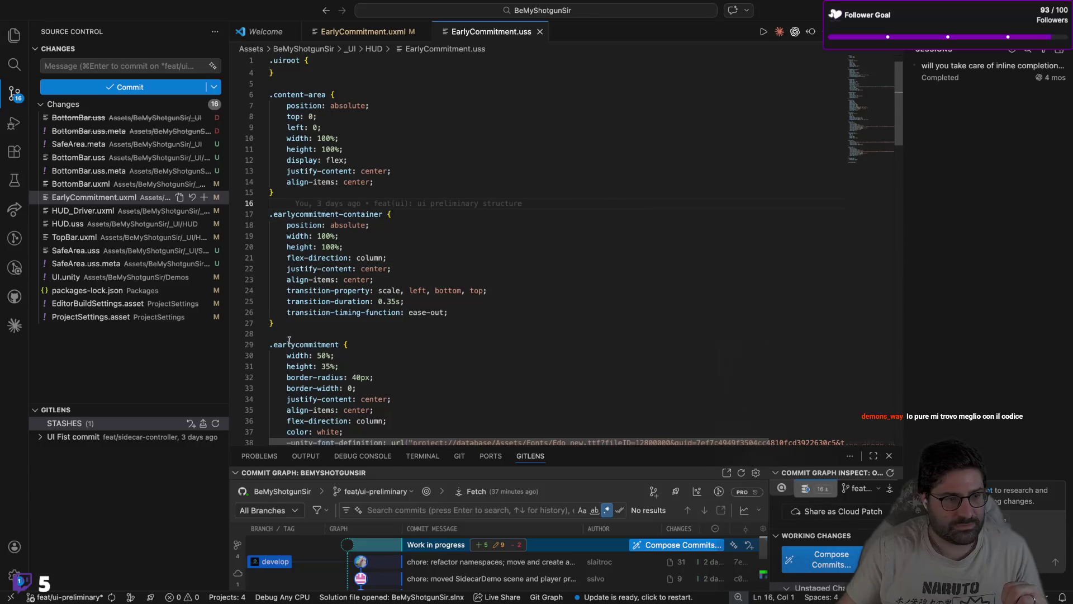
scroll(342, 333, "down", 3)
left_click(336, 391)
scroll(344, 383, "down", 2)
scroll(344, 383, "down", 4)
left_click(346, 321)
scroll(346, 319, "down", 5)
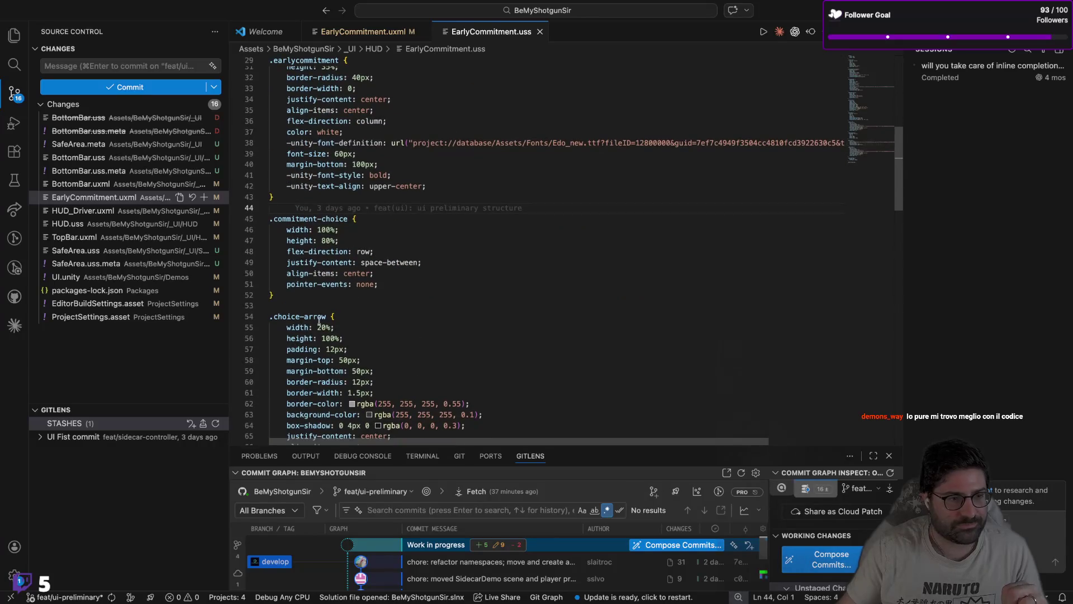
left_click(328, 286)
left_click(313, 402)
scroll(335, 335, "down", 10)
left_click(324, 214)
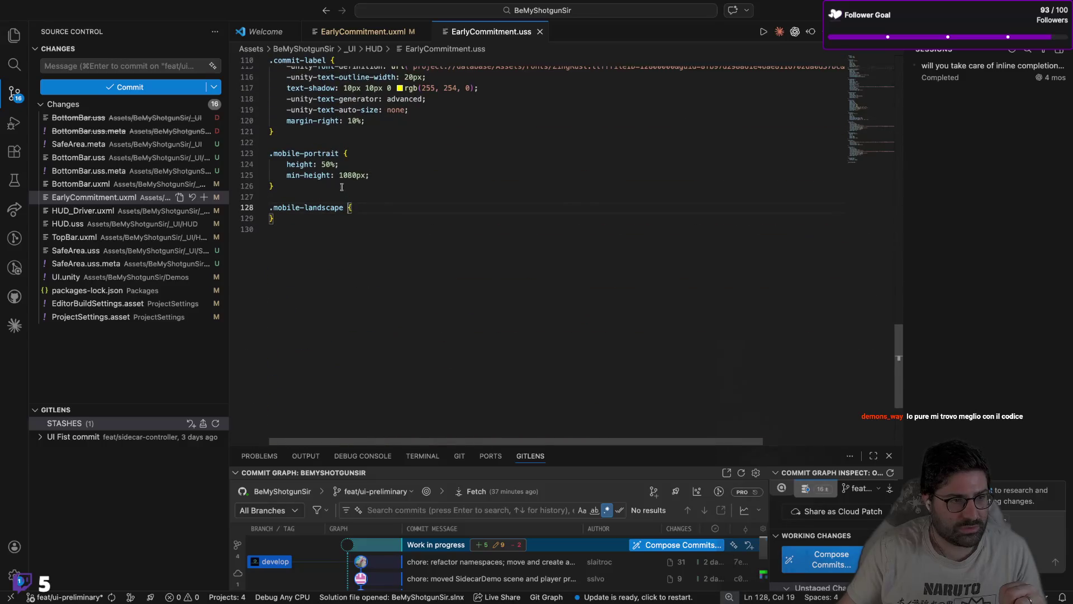
scroll(324, 207, "up", 3)
left_click(315, 241)
left_click(316, 110)
scroll(316, 110, "up", 1)
double_click(570, 211)
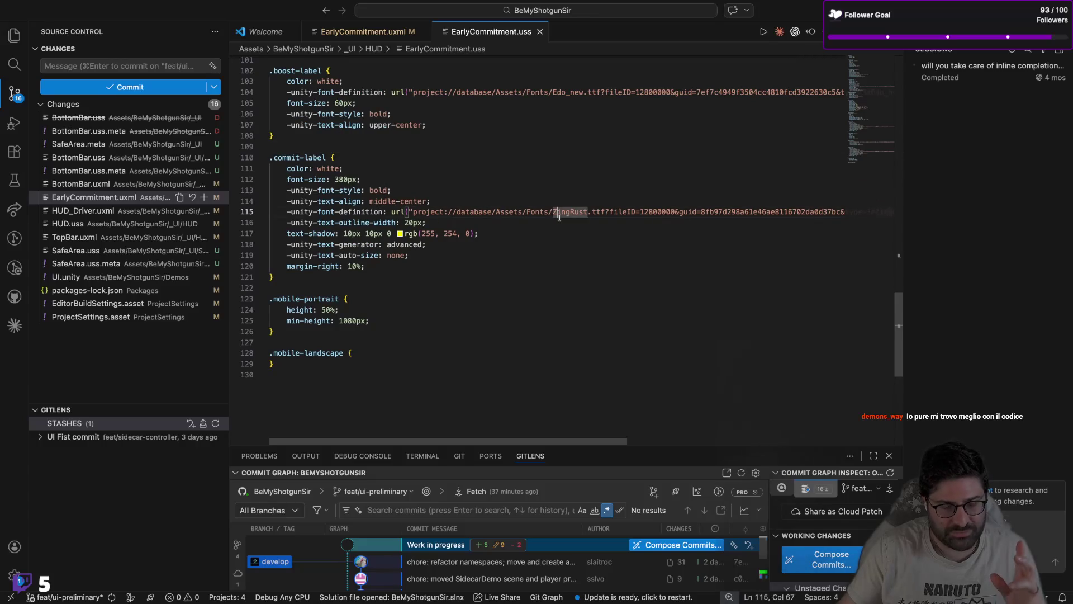
left_click(413, 212)
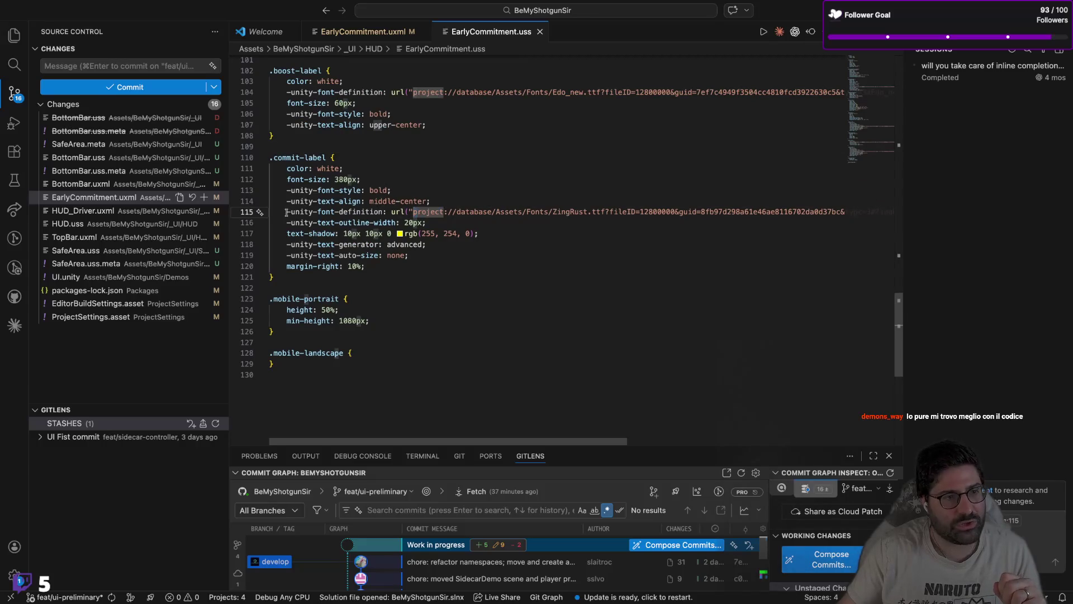
mouse_move(287, 211)
left_mouse_down()
mouse_move(846, 211)
mouse_move(727, 212)
mouse_move(768, 212)
left_mouse_up()
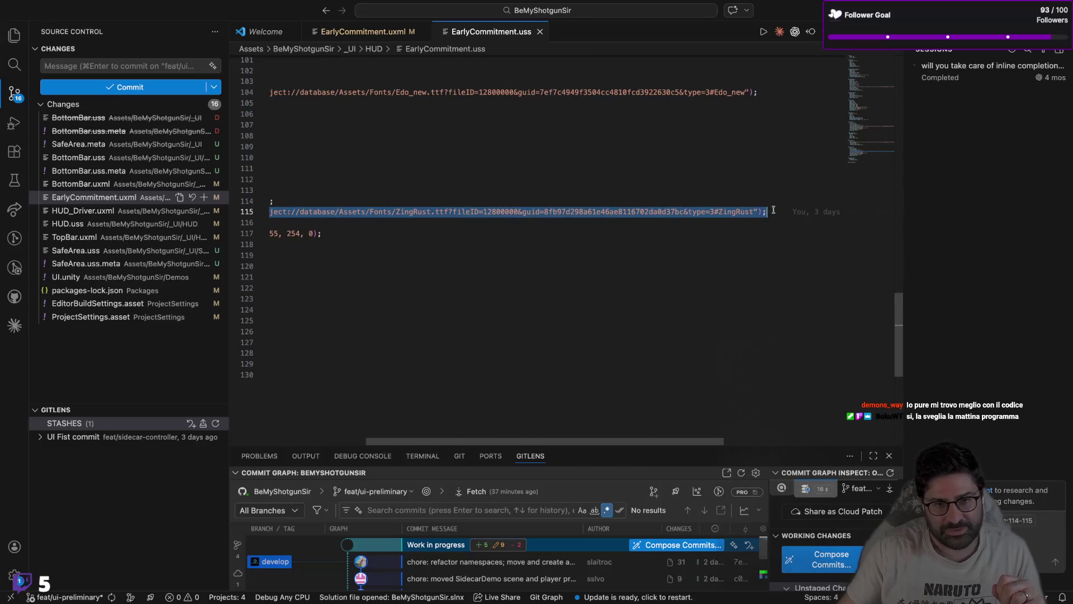
scroll(573, 237, "left", 5)
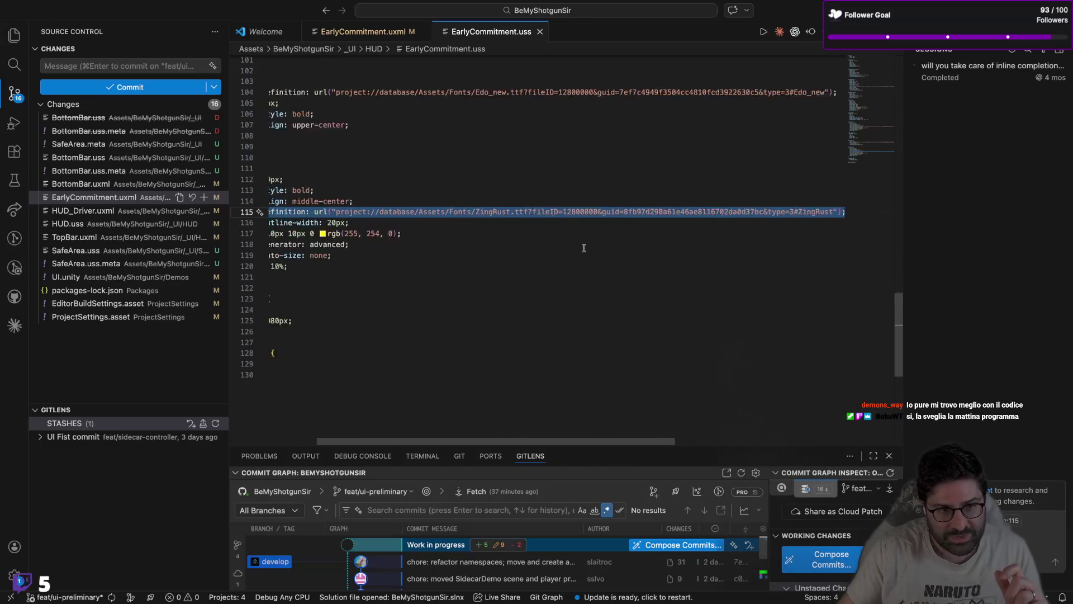
double_click(570, 211)
double_click(657, 212)
left_click(727, 202)
triple_click(759, 213)
left_click(634, 212)
double_click(671, 212)
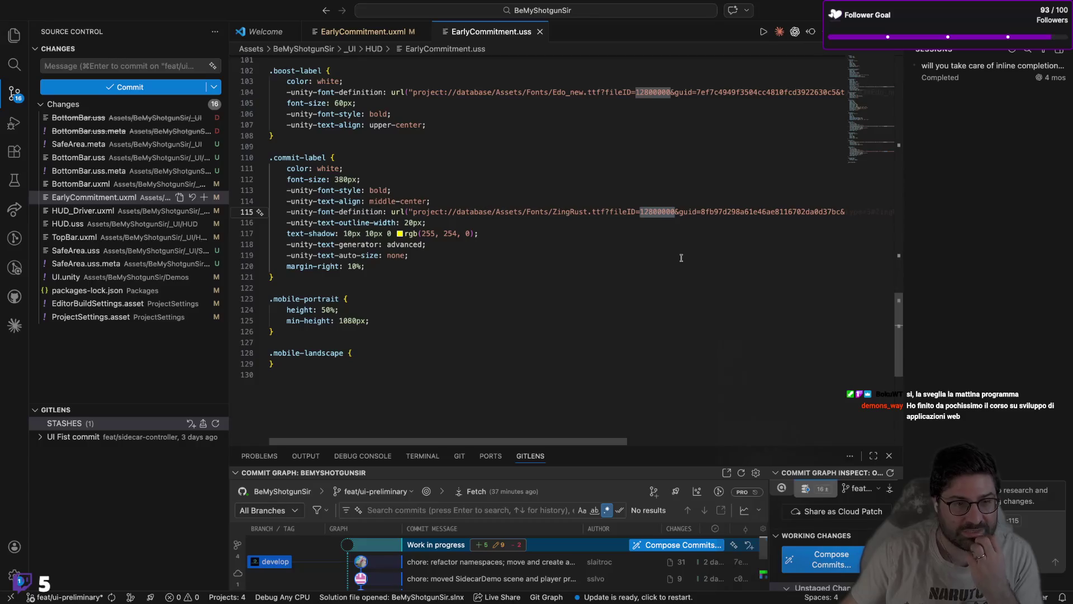
key("Up")
key("Up")
key("Up")
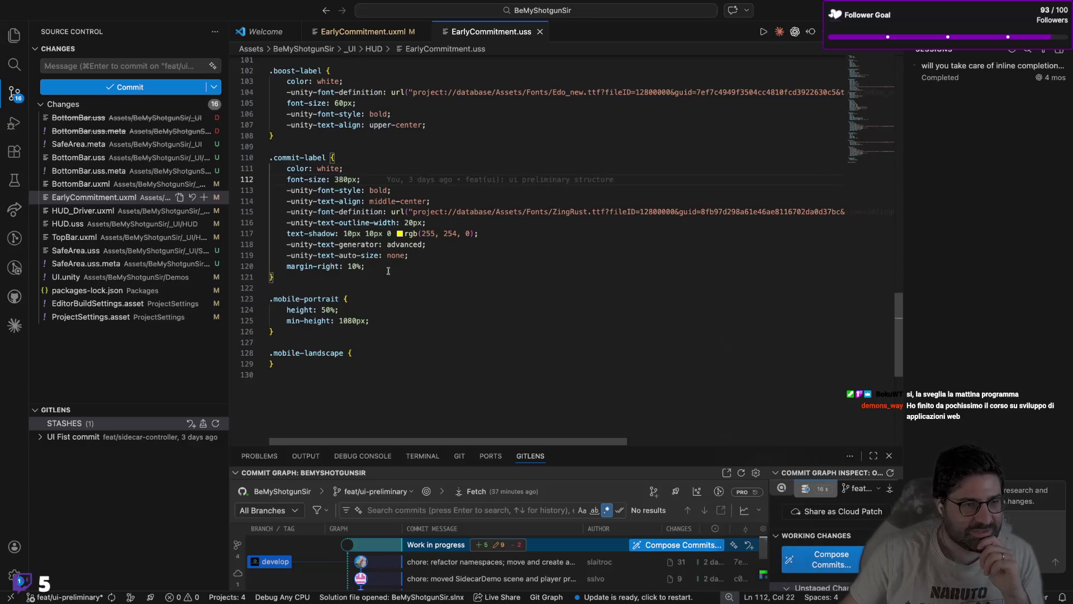
left_click(359, 283)
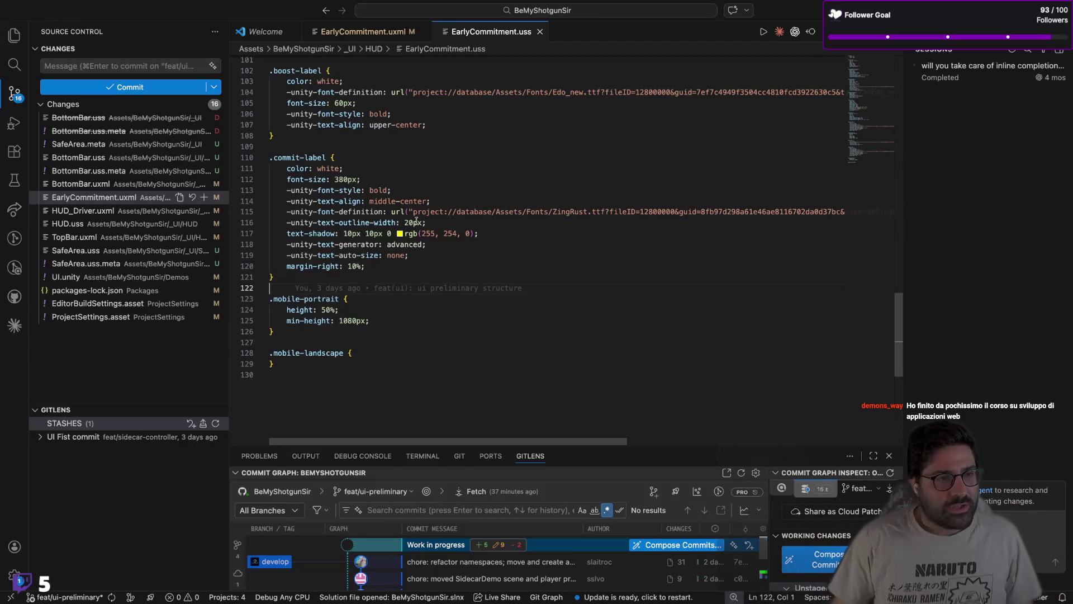
left_click(411, 147)
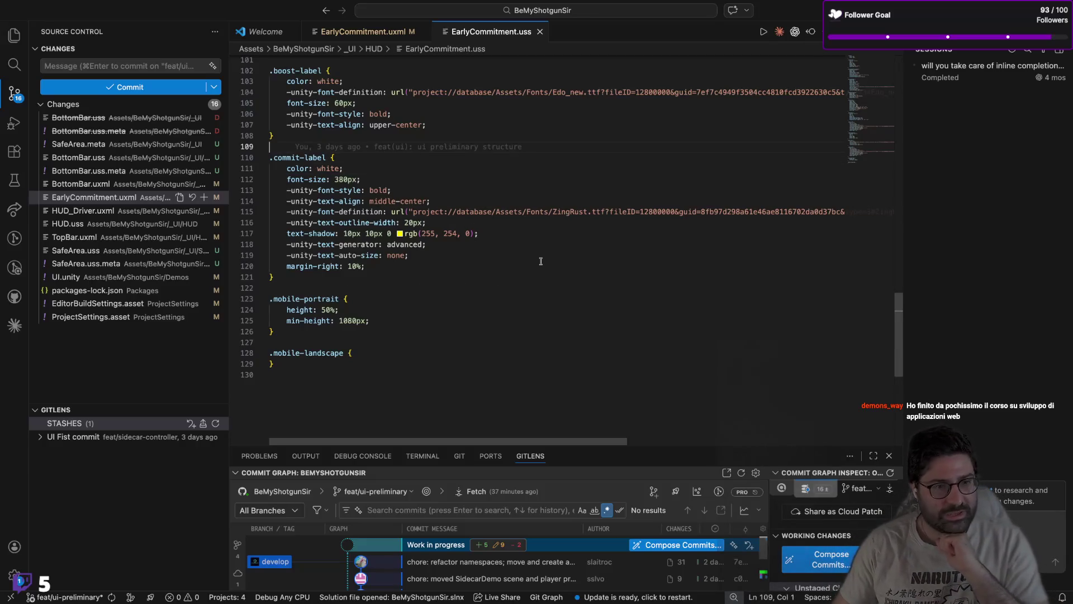
key("ctrl+Up")
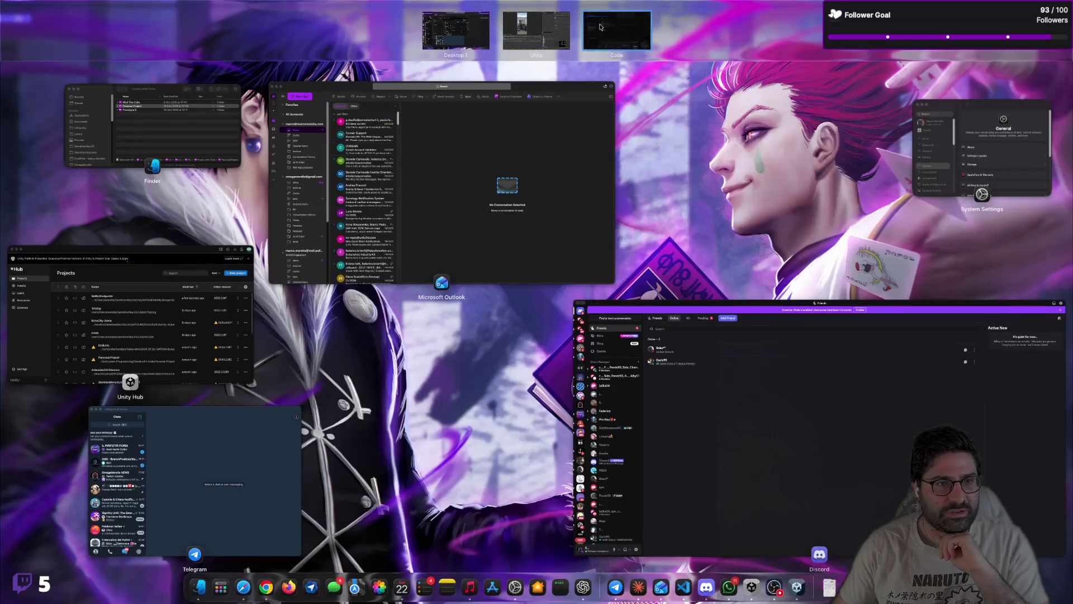
left_click(628, 171)
mouse_move(403, 601)
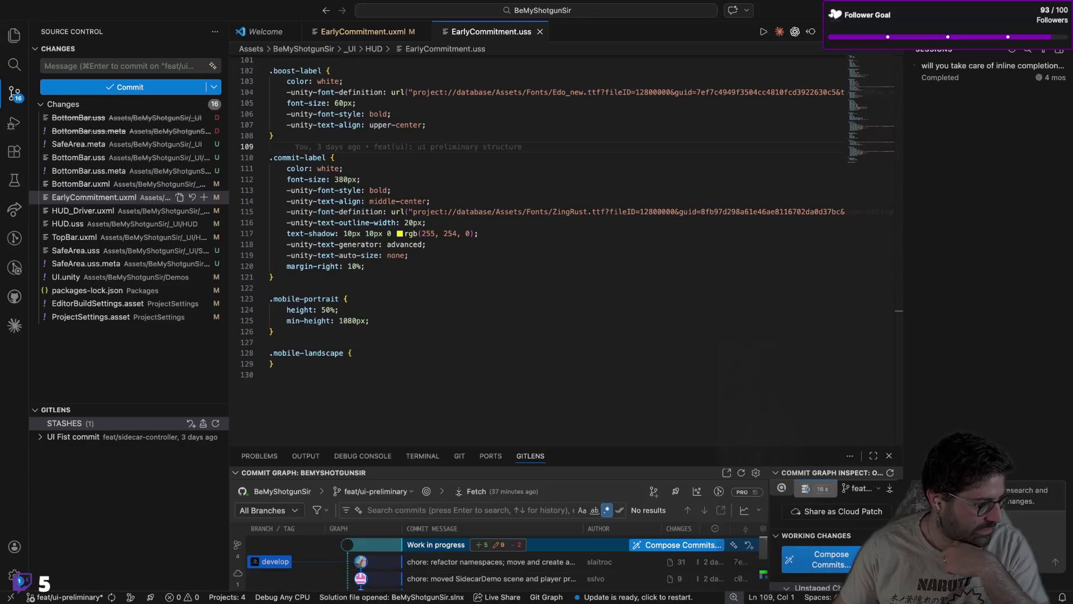
key("ctrl+Up")
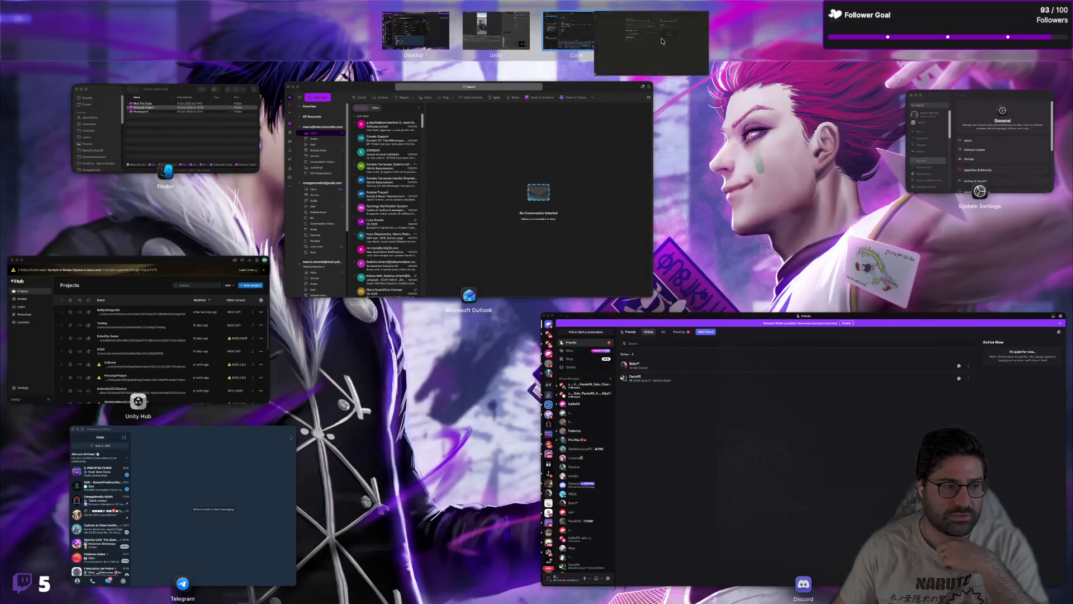
left_click(663, 41)
key("ctrl+Left")
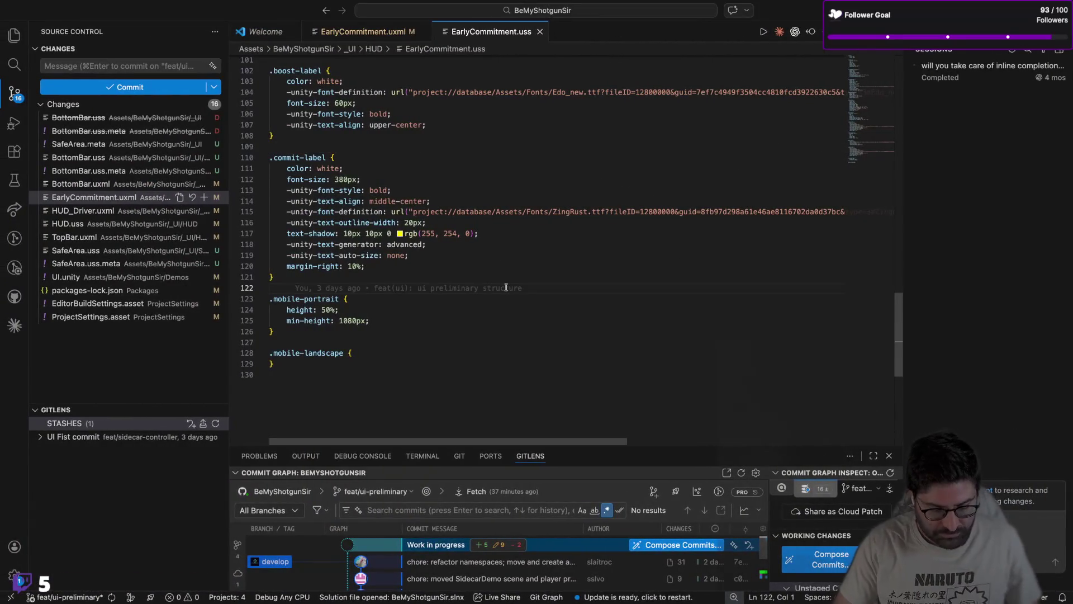
key("super+minus")
left_click(507, 288)
left_click(529, 355)
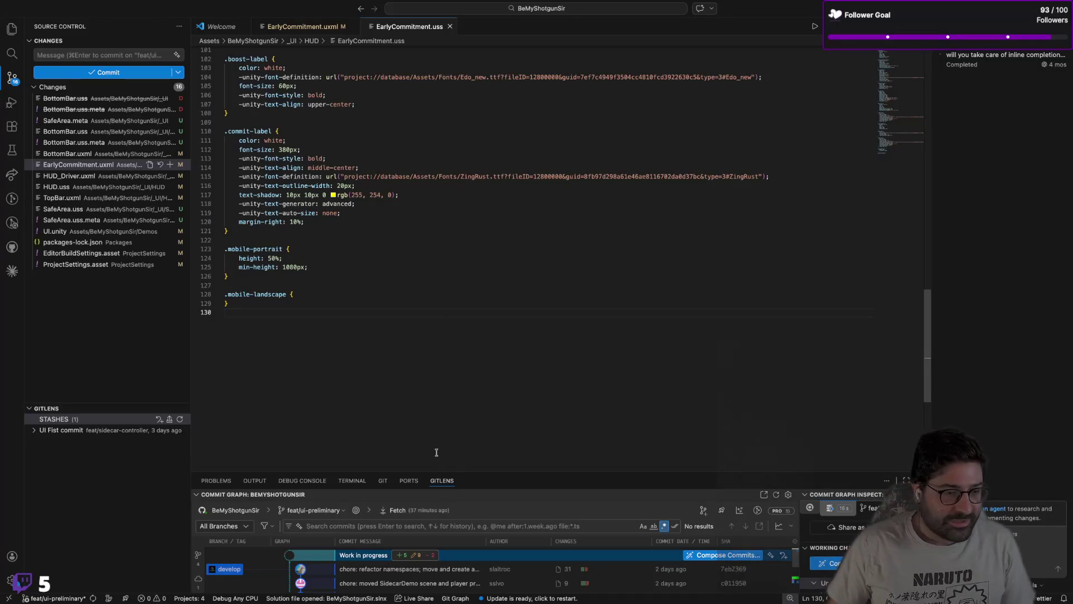
Step: Run git fetch in an enlarged Terminal panel, then return to EarlyCommitment.uxml
left_click(360, 481)
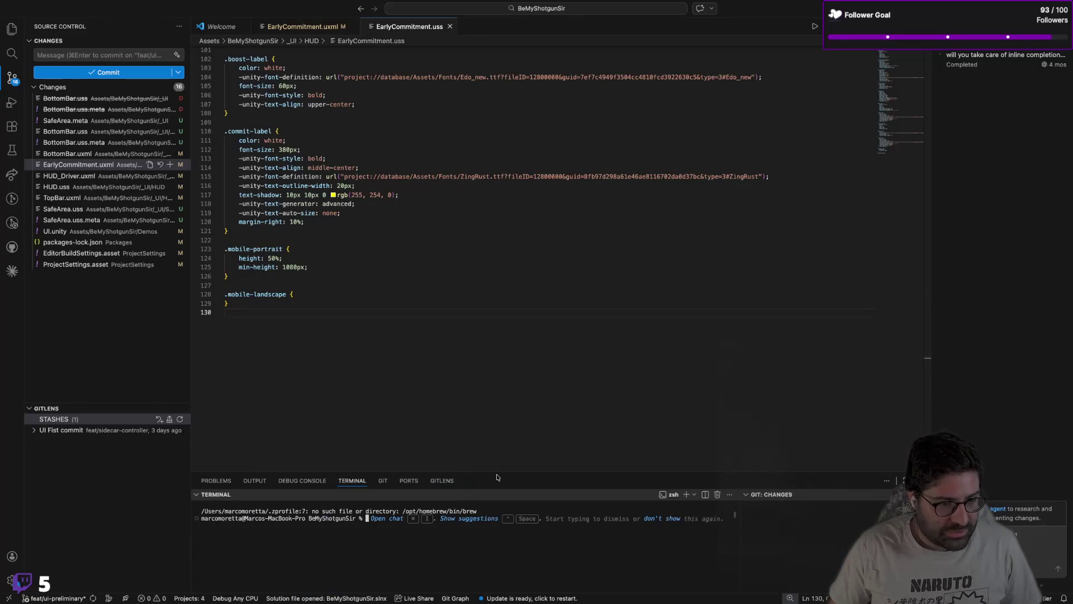
left_click_drag(497, 471, 497, 390)
type("git fetch")
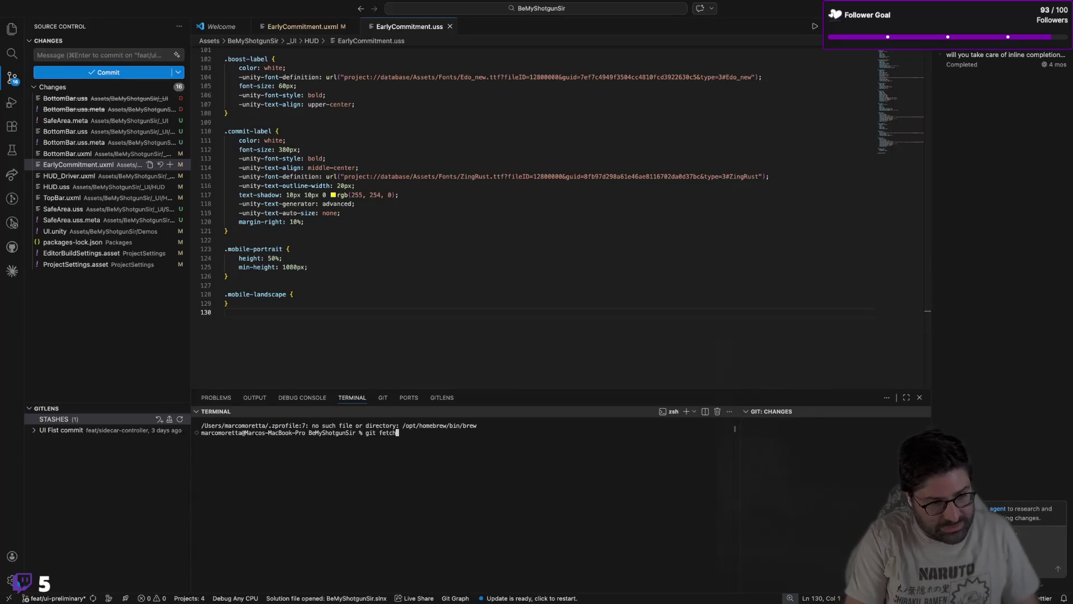
key("Return")
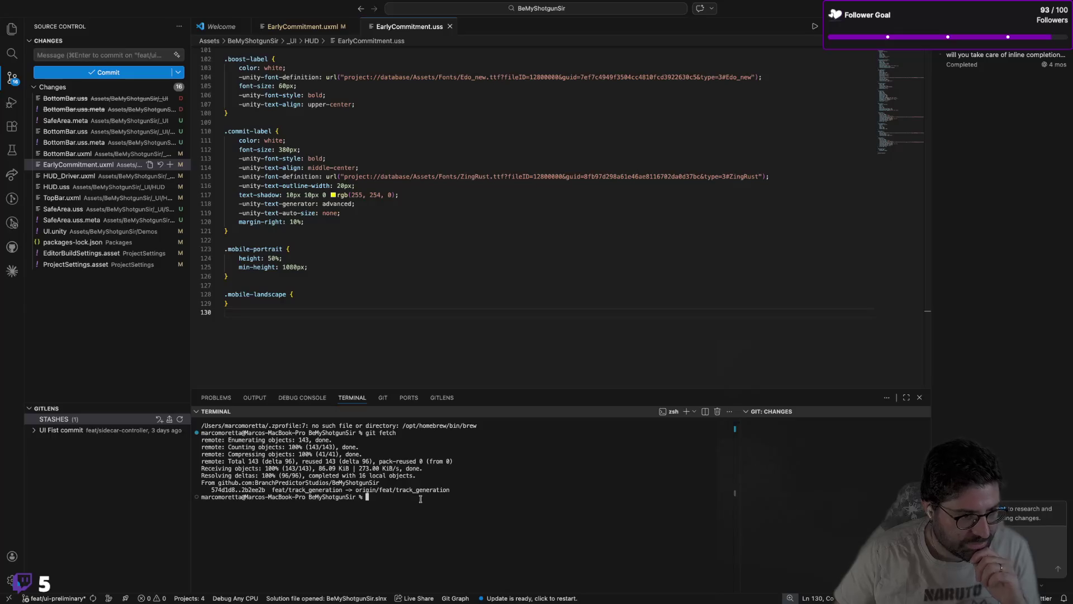
left_click(406, 337)
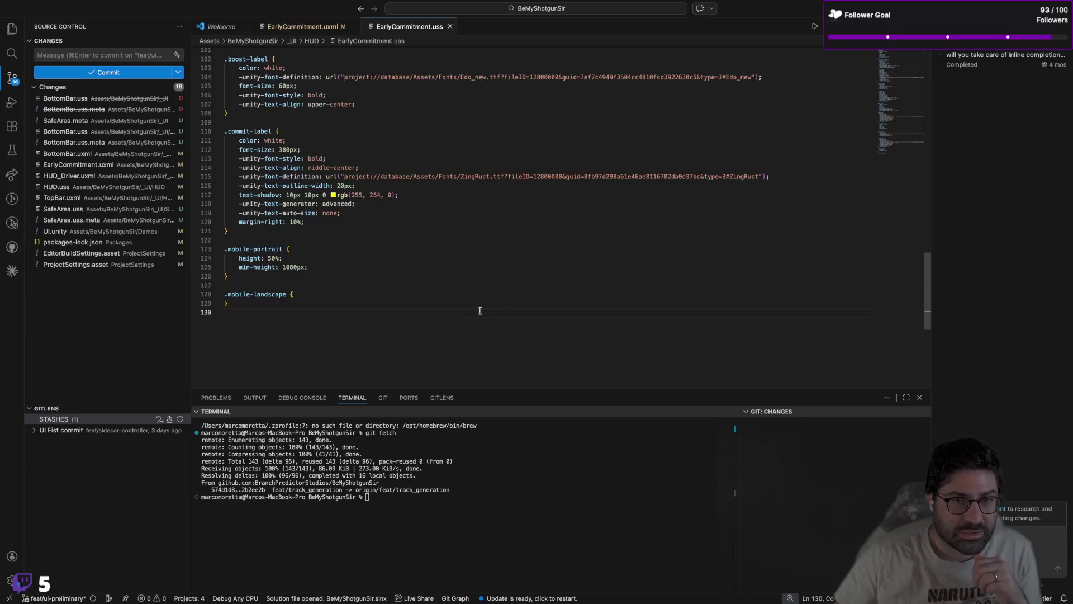
left_click(302, 26)
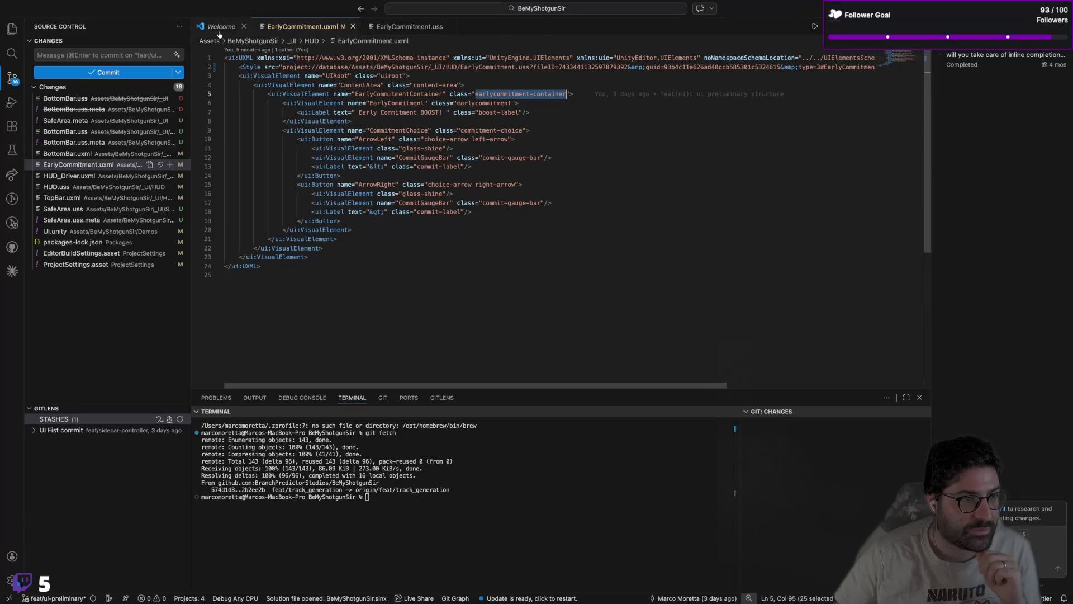
Step: Close the Welcome tab, add a blank line at the end of EarlyCommitment.uxml, and save
left_click(230, 28)
left_click(244, 28)
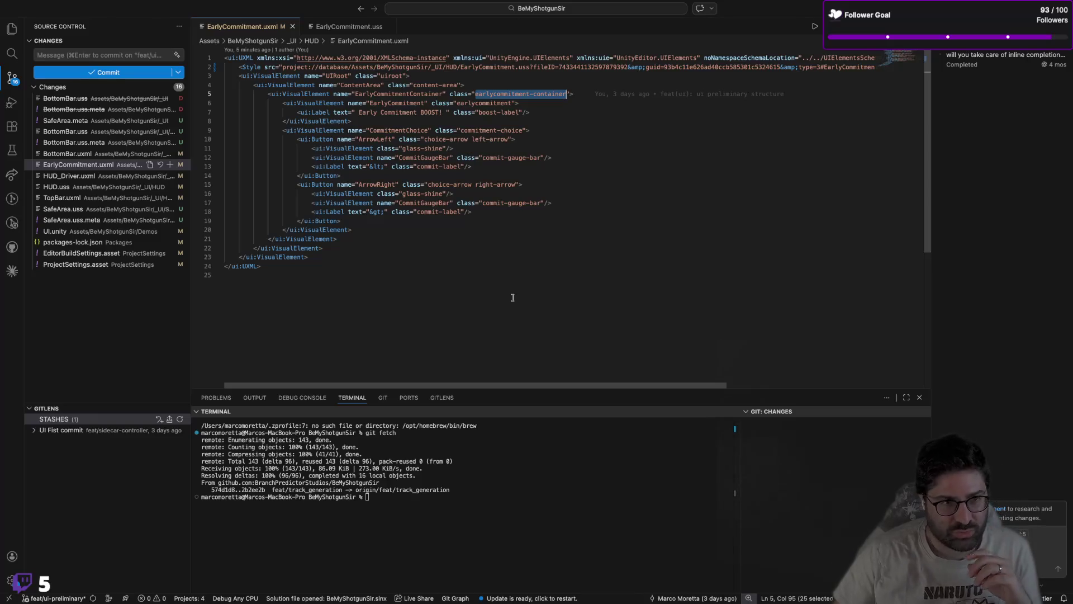
left_click(513, 298)
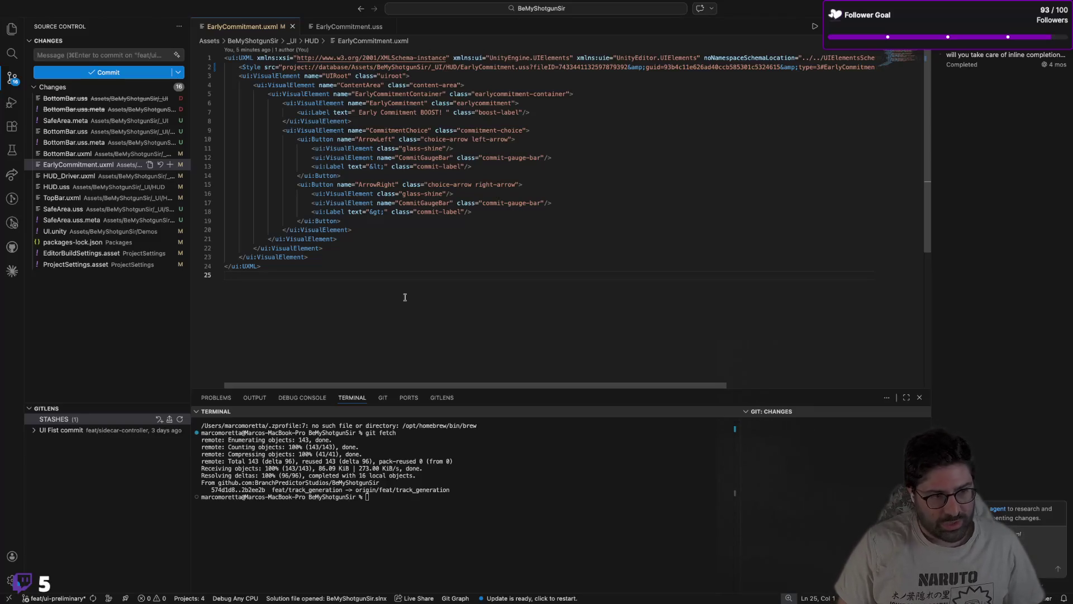
key("Return")
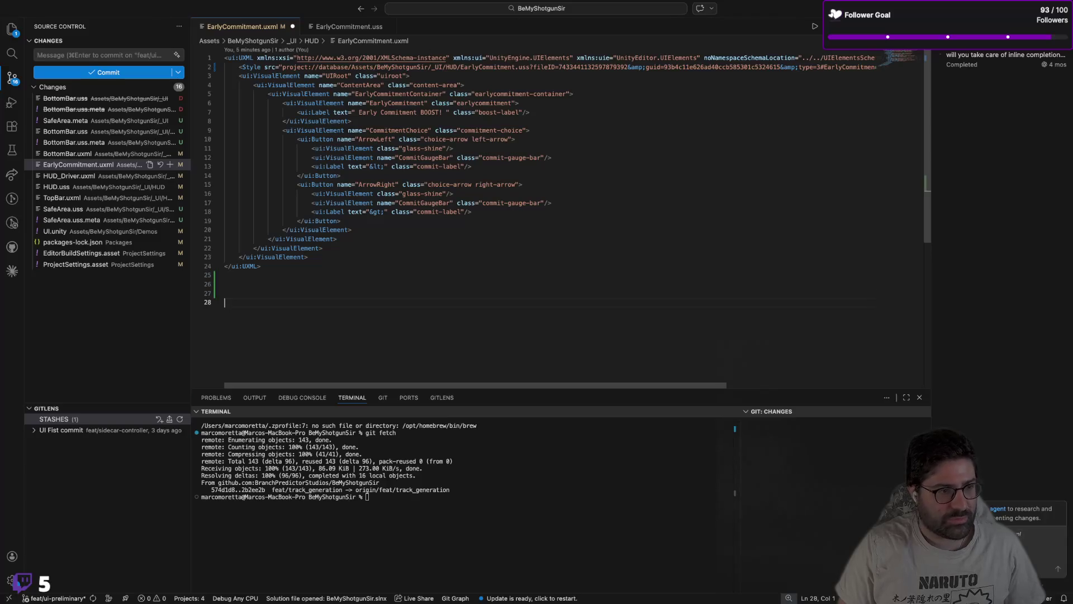
key("cmd+s")
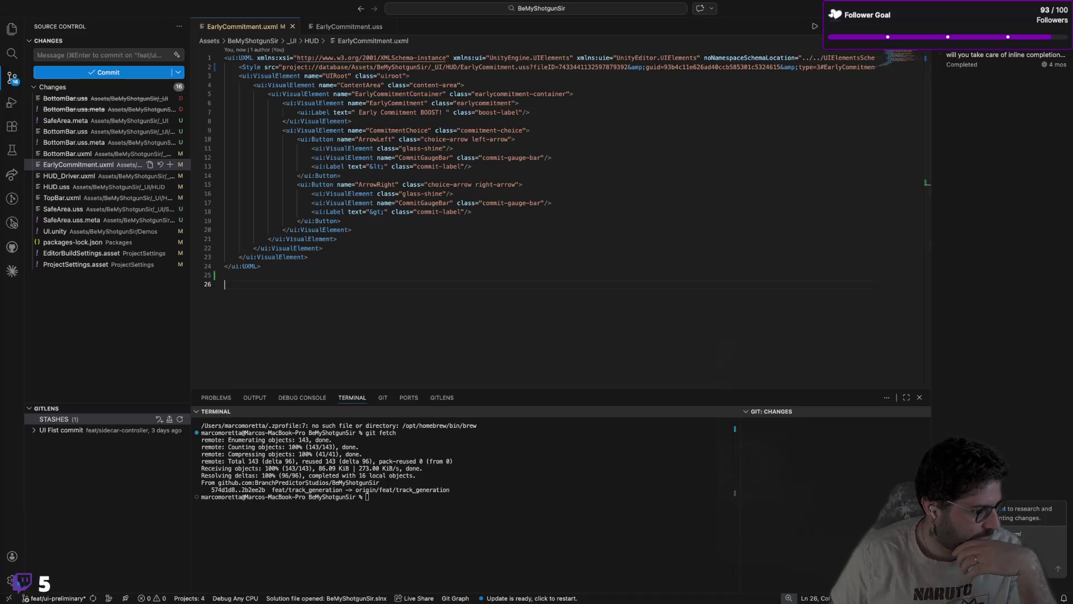
Step: Move the Telegram window to the left edge, hide it, and switch to the Unity space
key("cmd+Tab")
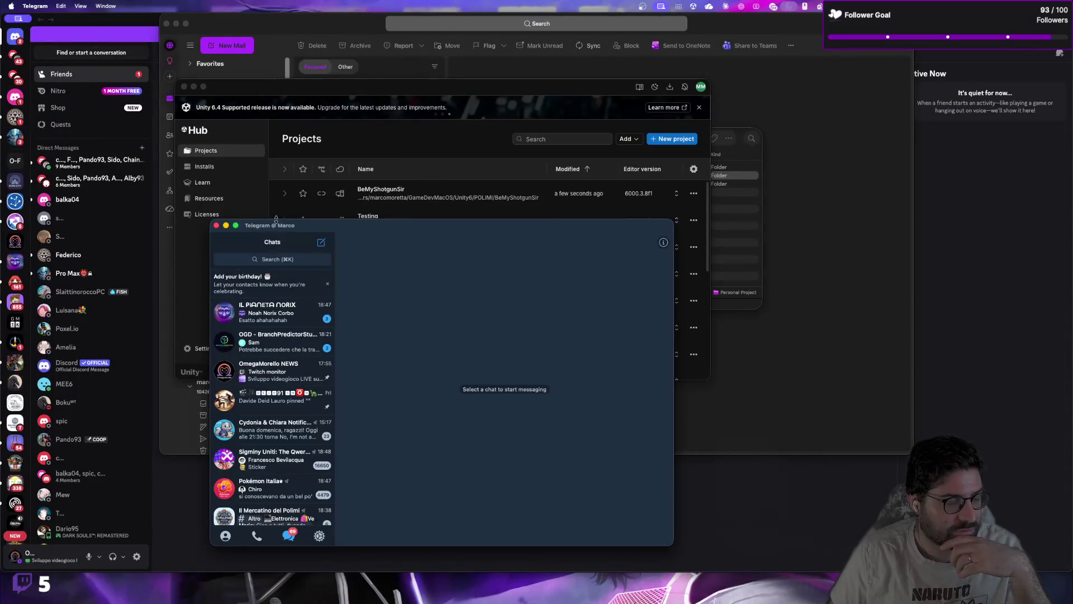
left_click_drag(259, 224, 18, 291)
key("cmd+h")
key("cmd+Tab")
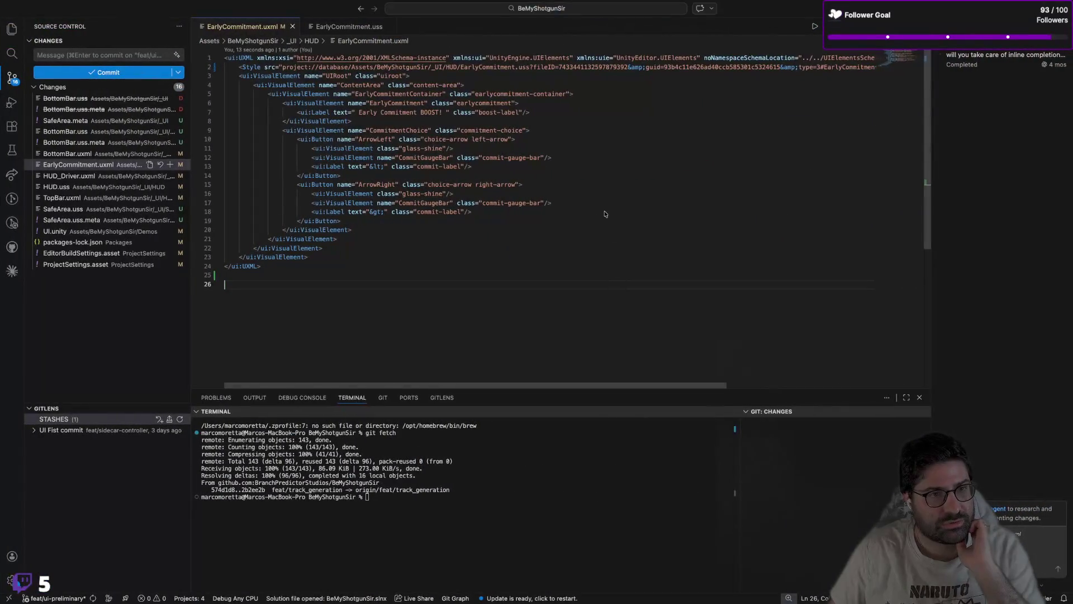
key("ctrl+Up")
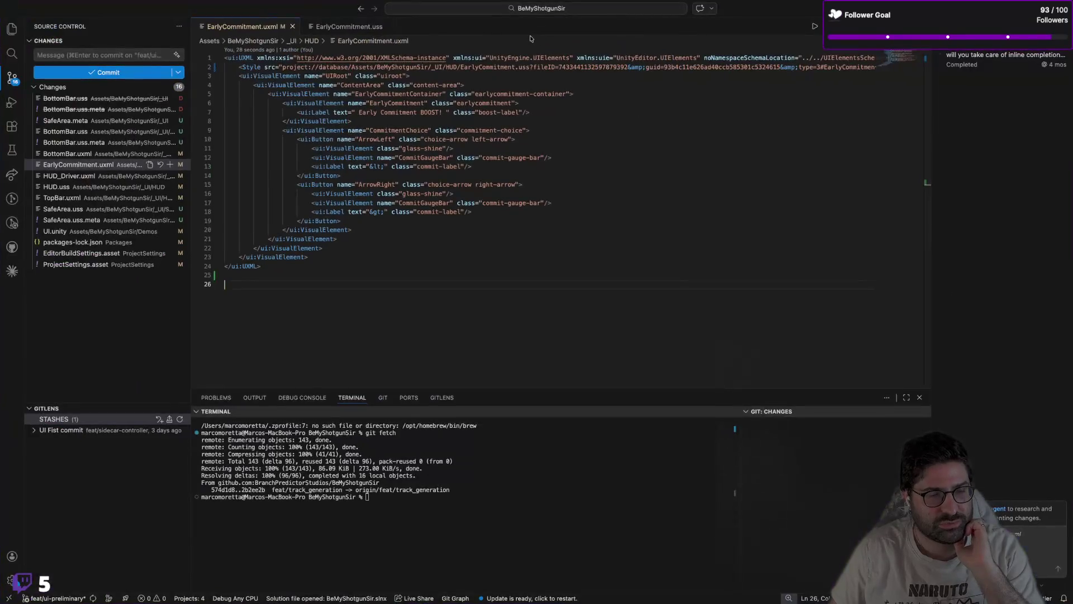
key("ctrl+Up")
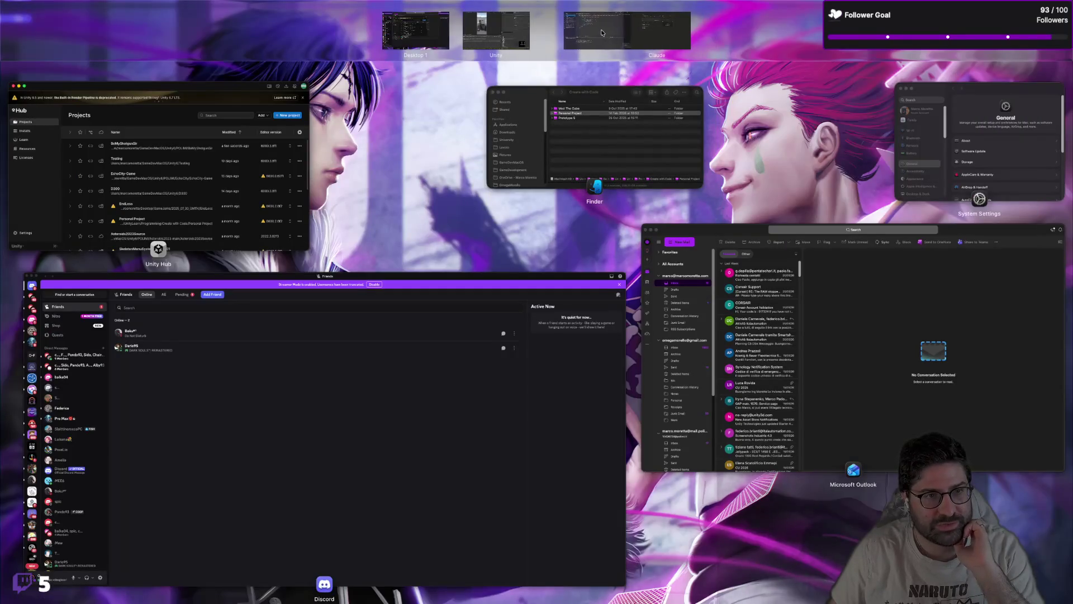
left_click(576, 31)
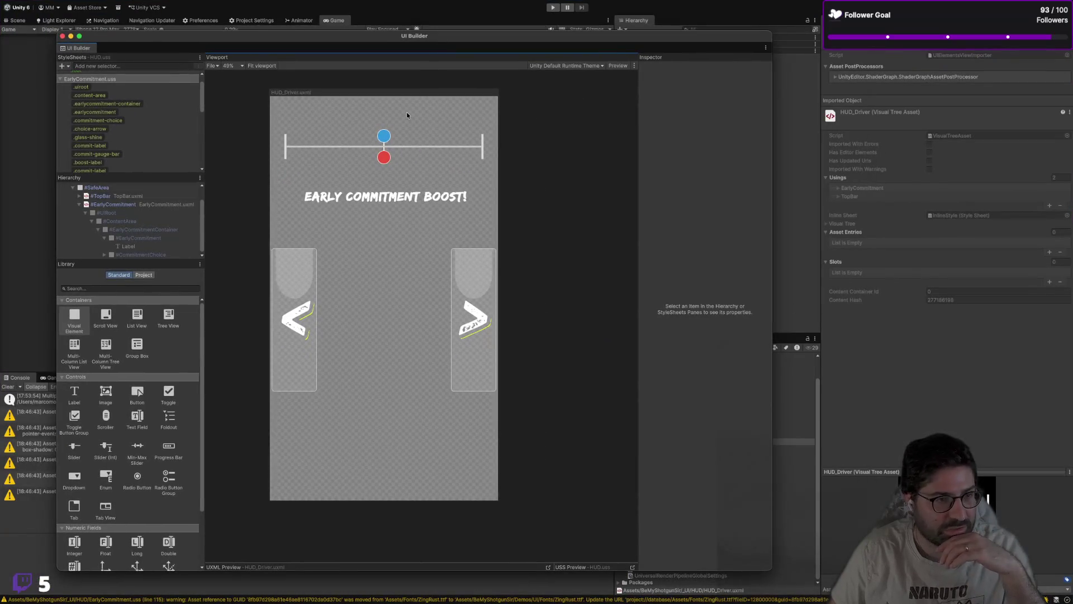
Step: Close UI Builder and browse the Project window into _LocalPackages > Joystick Pack sprites
left_click(62, 37)
left_click(665, 543)
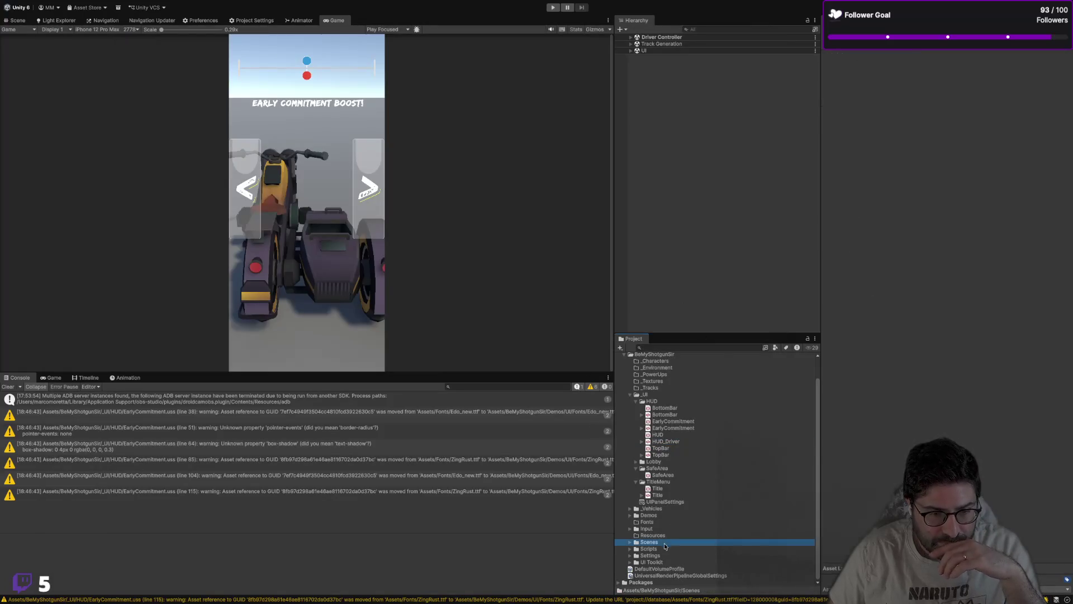
left_click(656, 549)
key("Down")
key("Down")
key("Down")
key("Up")
key("Up")
key("Up")
key("Up")
key("Up")
key("Up")
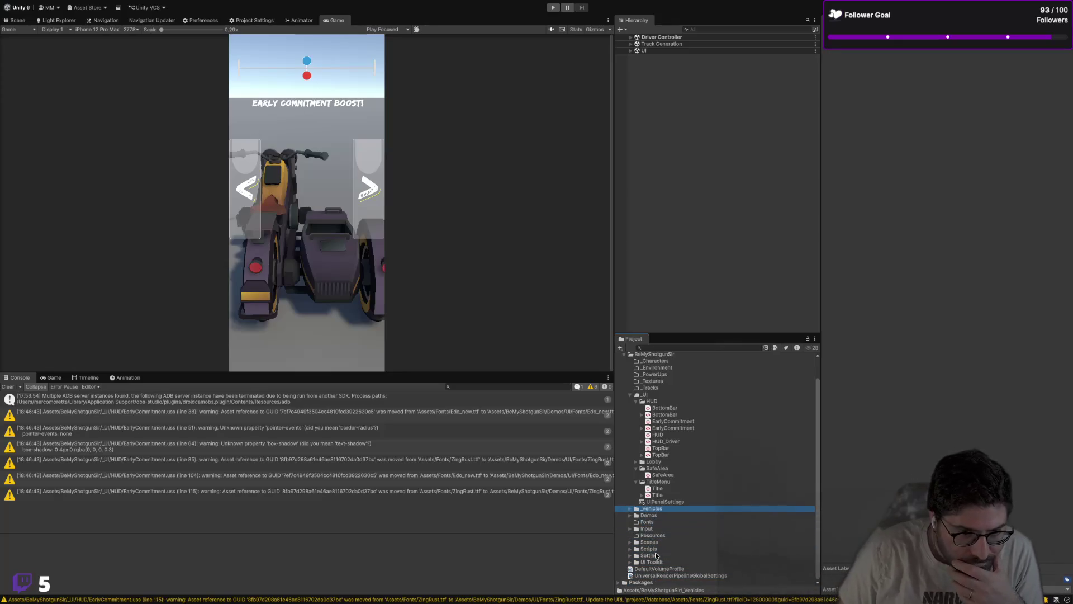
scroll(670, 430, "up", 3)
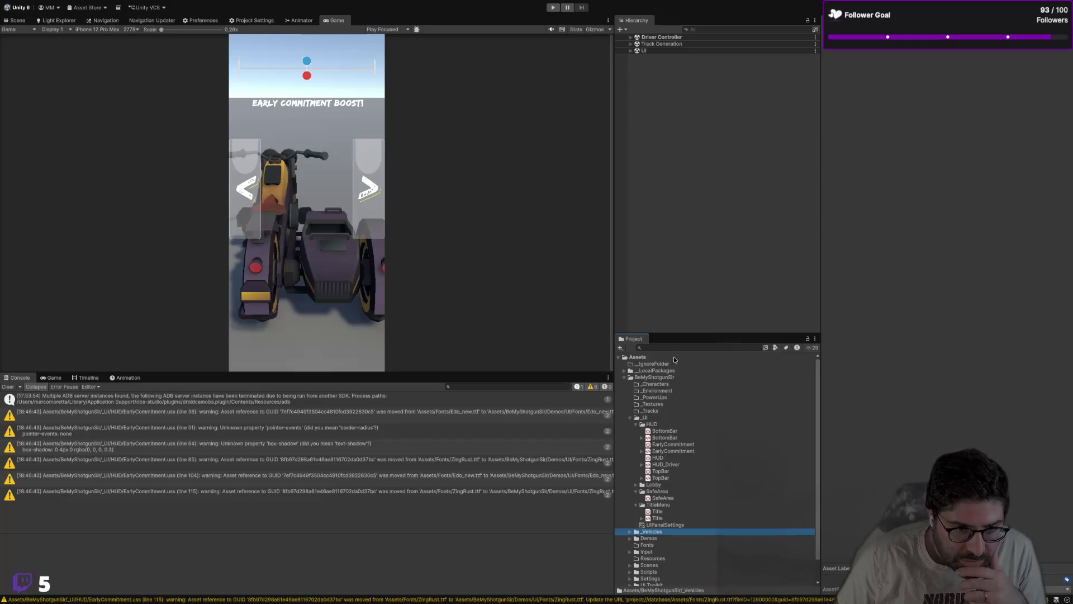
left_click(673, 370)
key("Right")
key("Down")
key("Down")
key("Down")
key("Down")
key("Right")
key("Down")
key("Down")
key("Down")
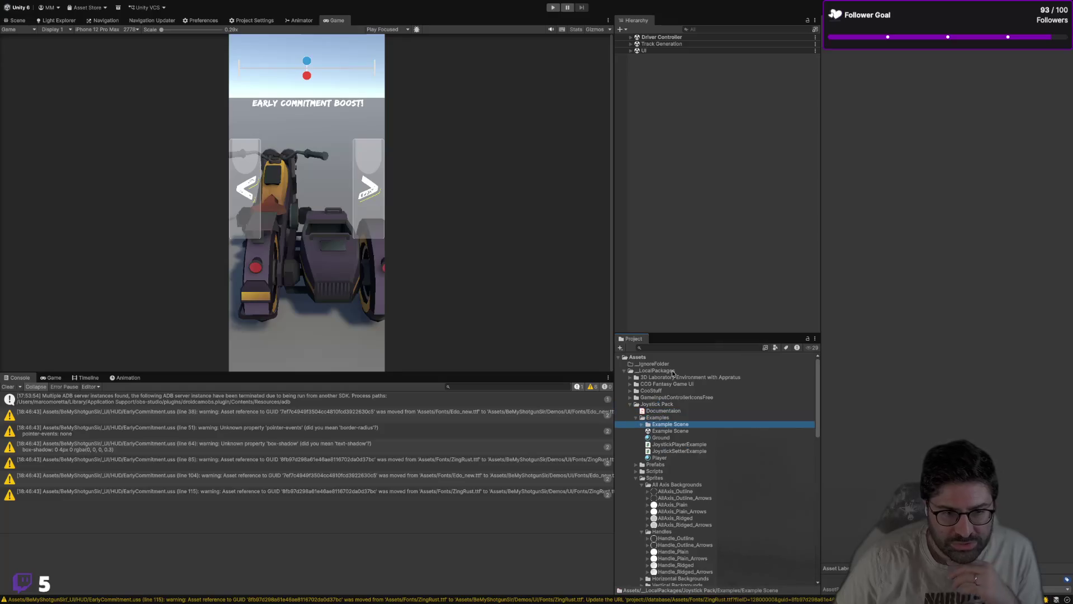
key("Down")
key("Down")
key("Down")
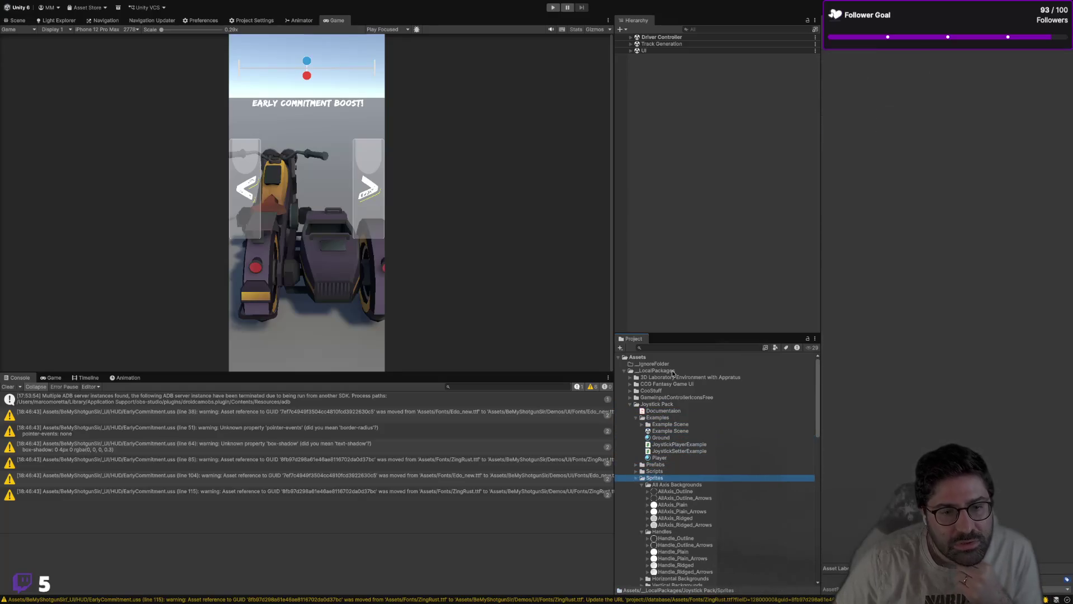
key("Down")
key("Down")
key("Up")
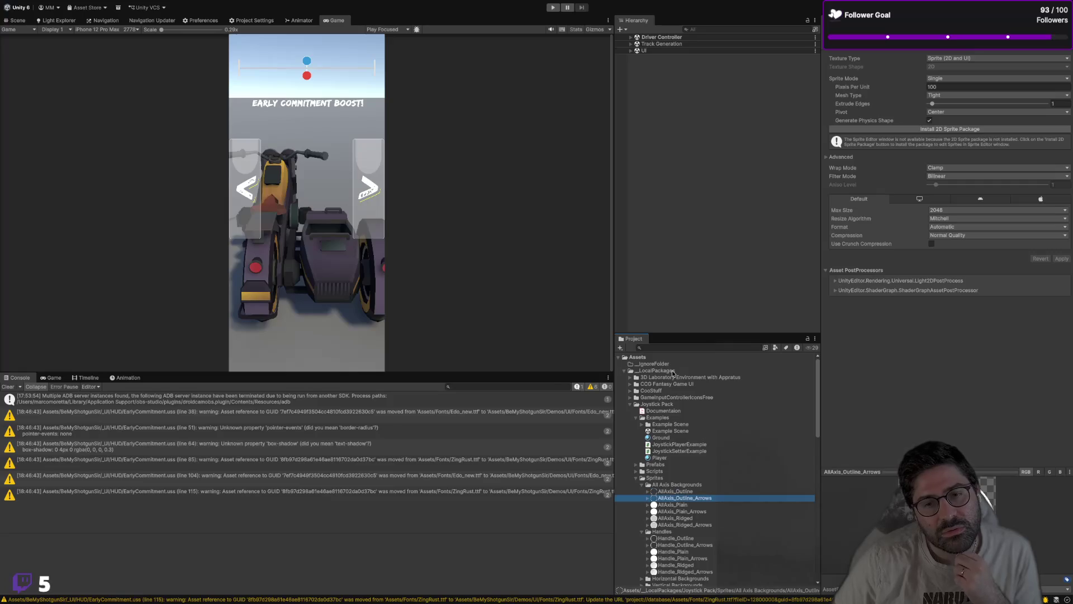
key("Up")
key("Down")
key("Down")
key("Down")
key("Down")
key("Down")
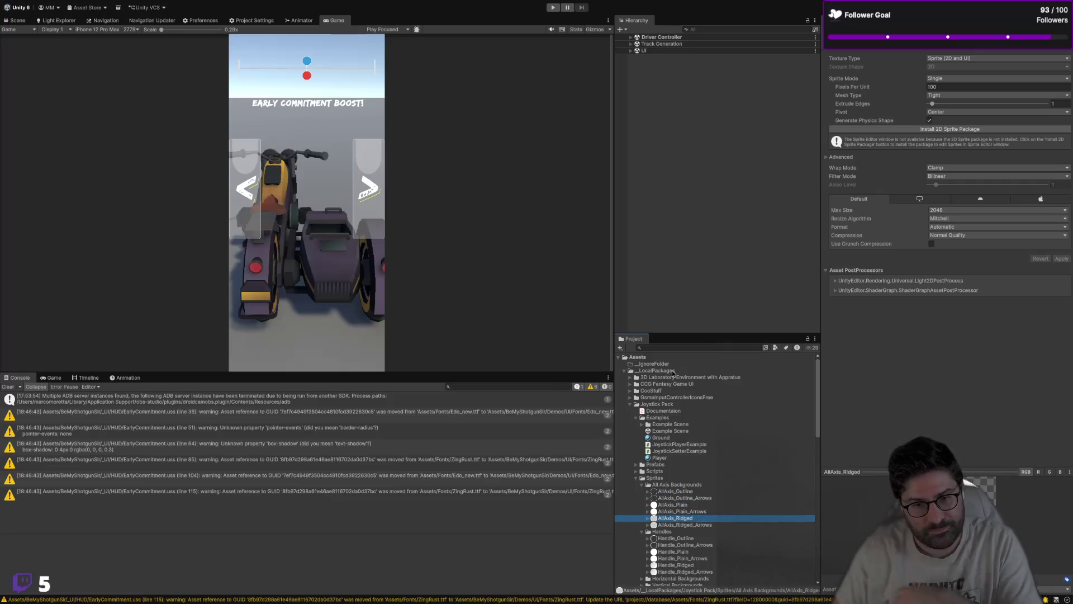
key("Up")
key("Up")
key("Up")
key("Down")
key("Down")
key("Down")
key("Down")
key("Down")
key("Down")
key("Up")
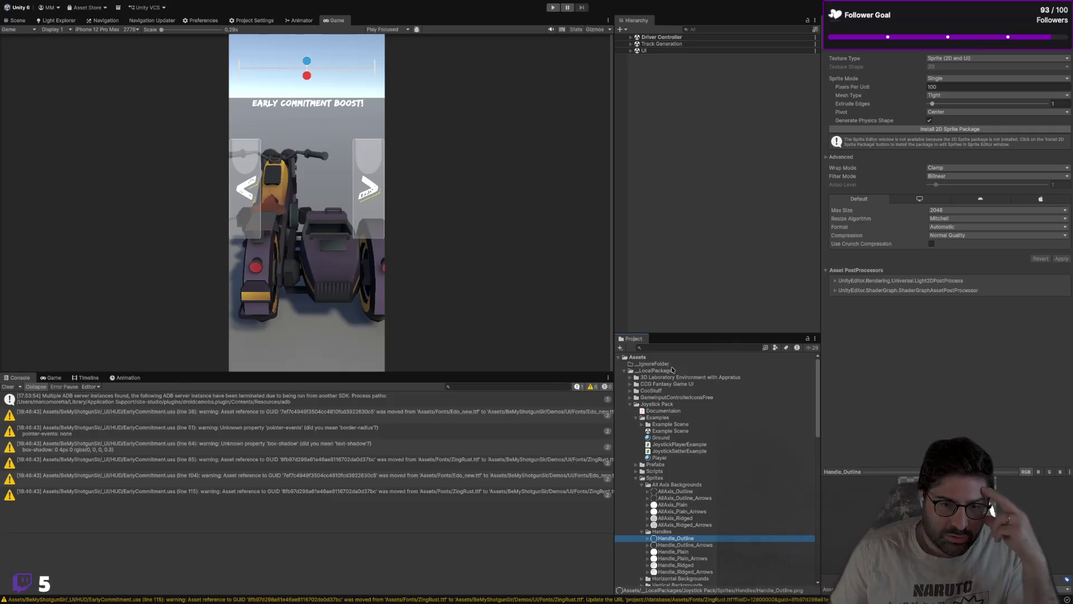
Step: Preview the AllAxis_Outline, Handle_Outline, Handle_Outline_Arrows and AllAxis_Outline_Arrows sprites
left_click(677, 491)
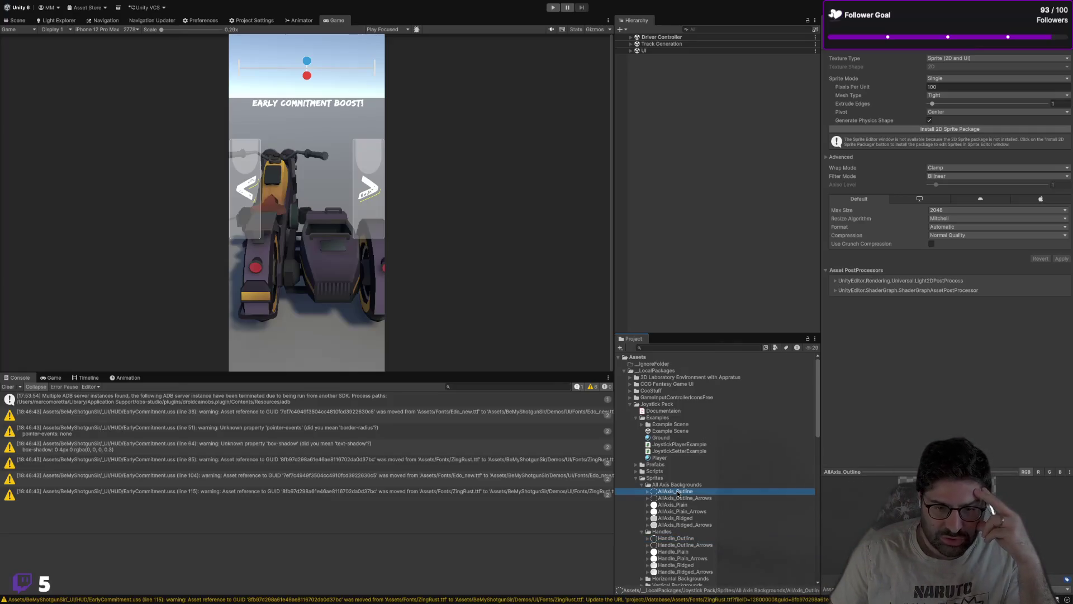
left_click(674, 538)
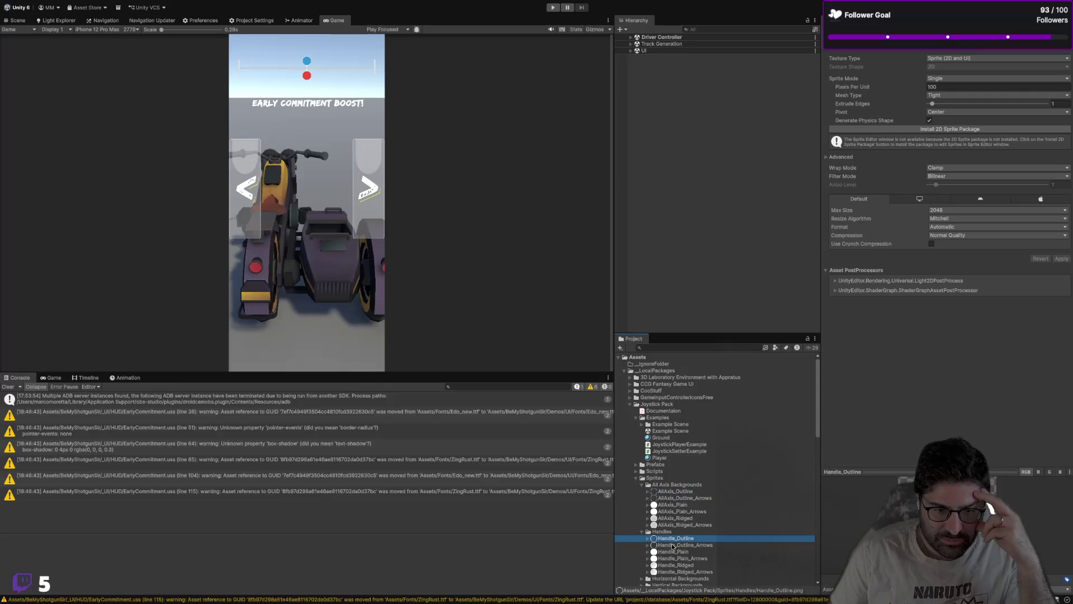
left_click(672, 545)
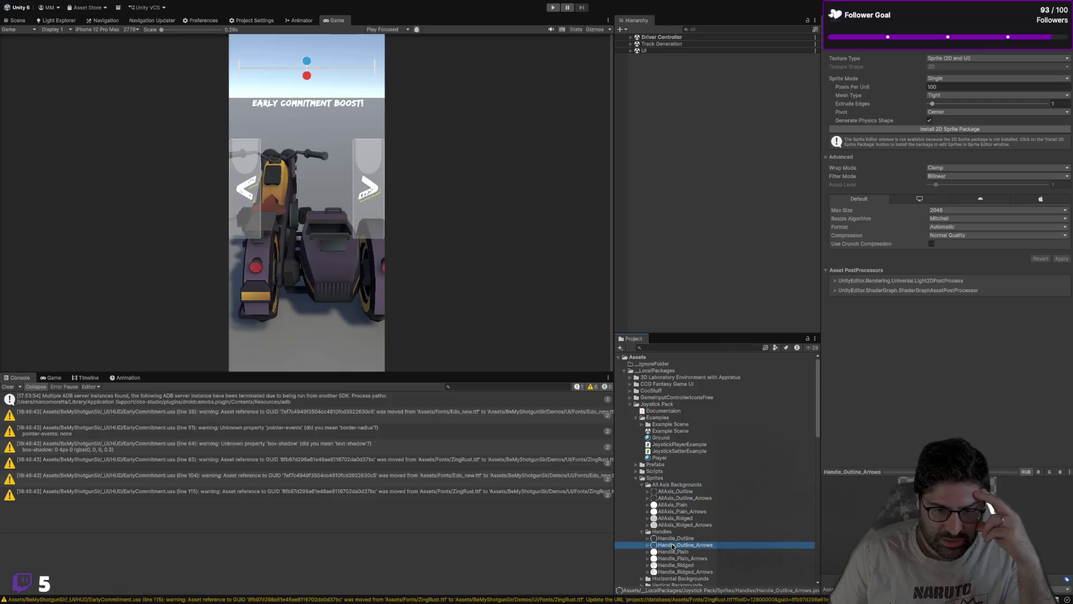
scroll(673, 546, "down", 3)
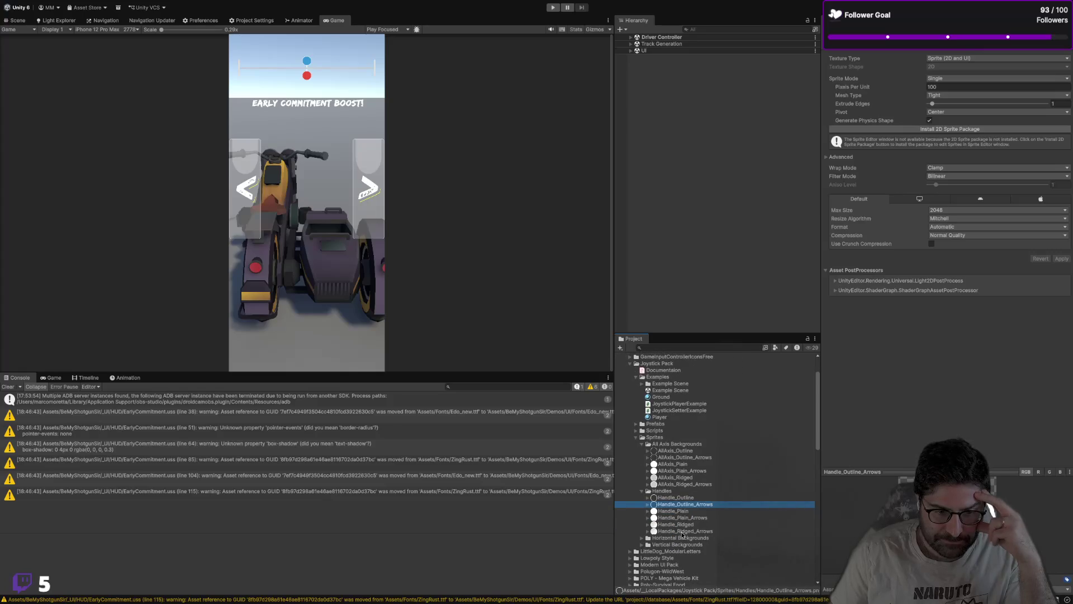
scroll(682, 536, "down", 3)
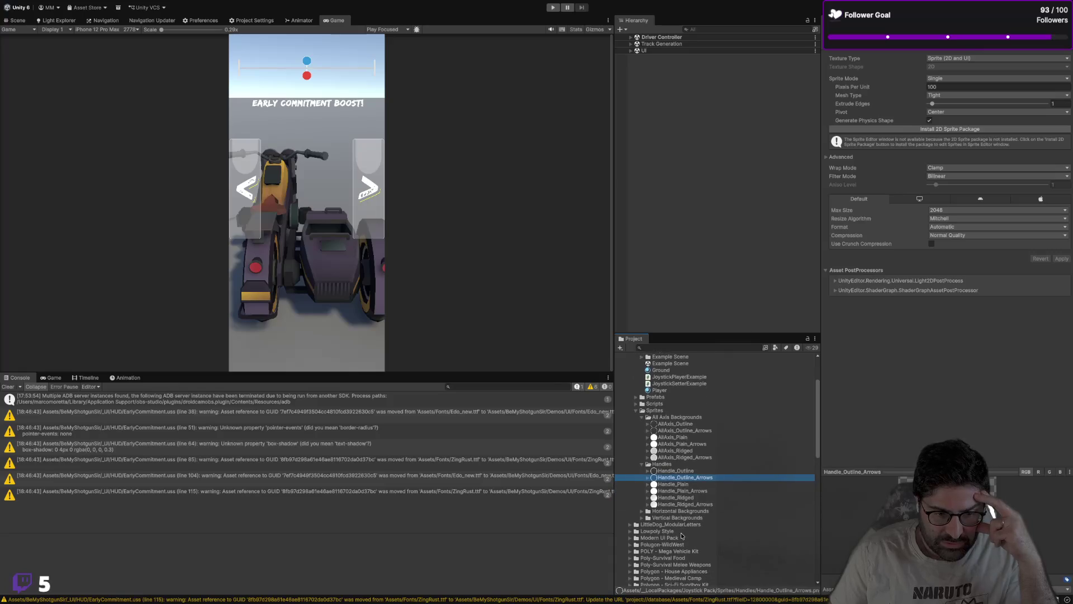
scroll(681, 536, "down", 15)
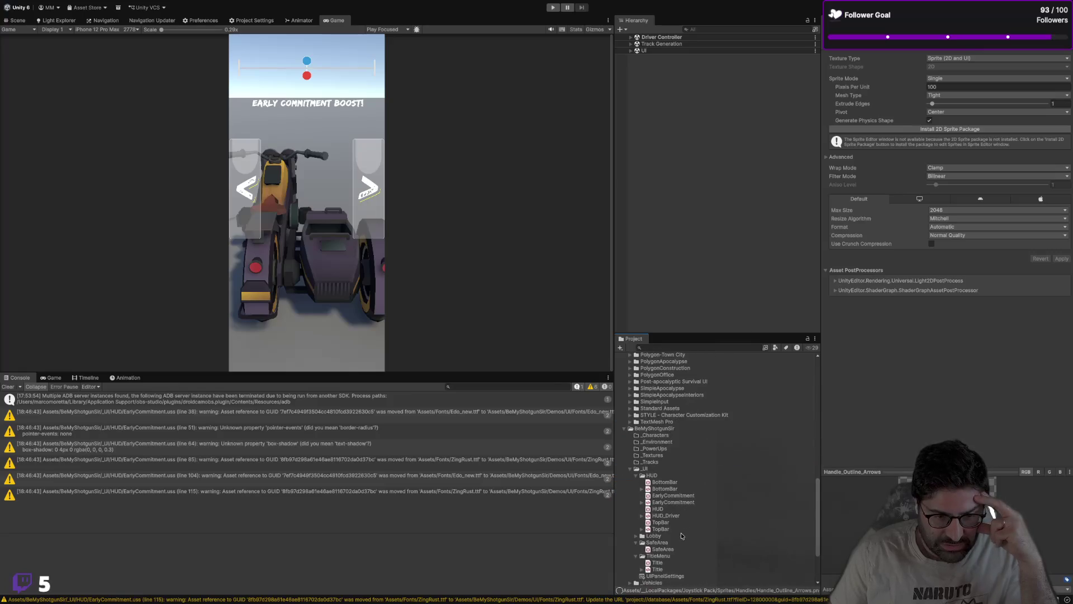
scroll(676, 411, "up", 10)
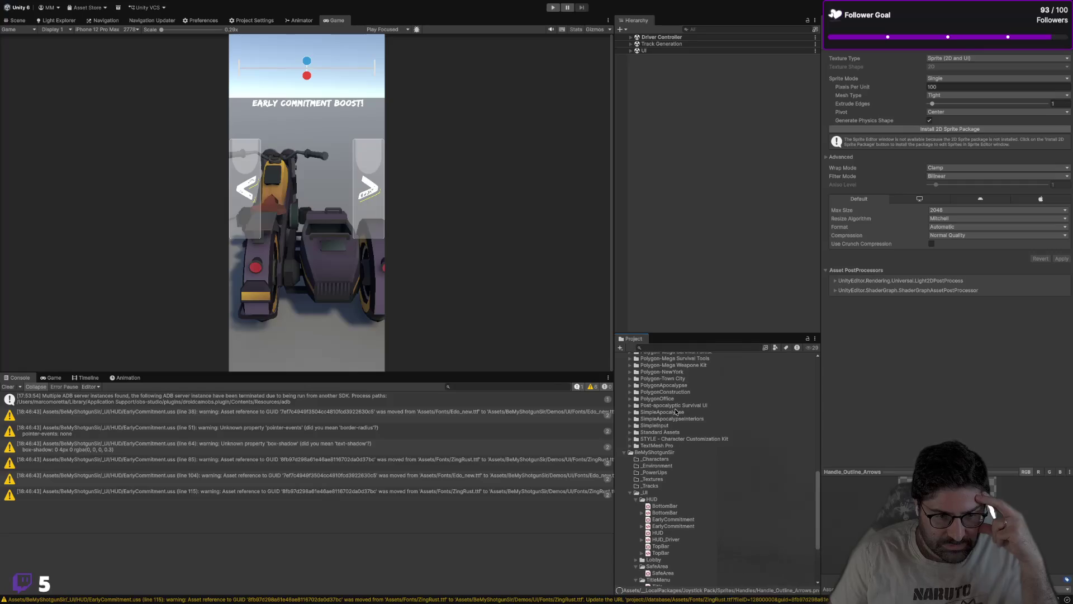
scroll(678, 418, "up", 15)
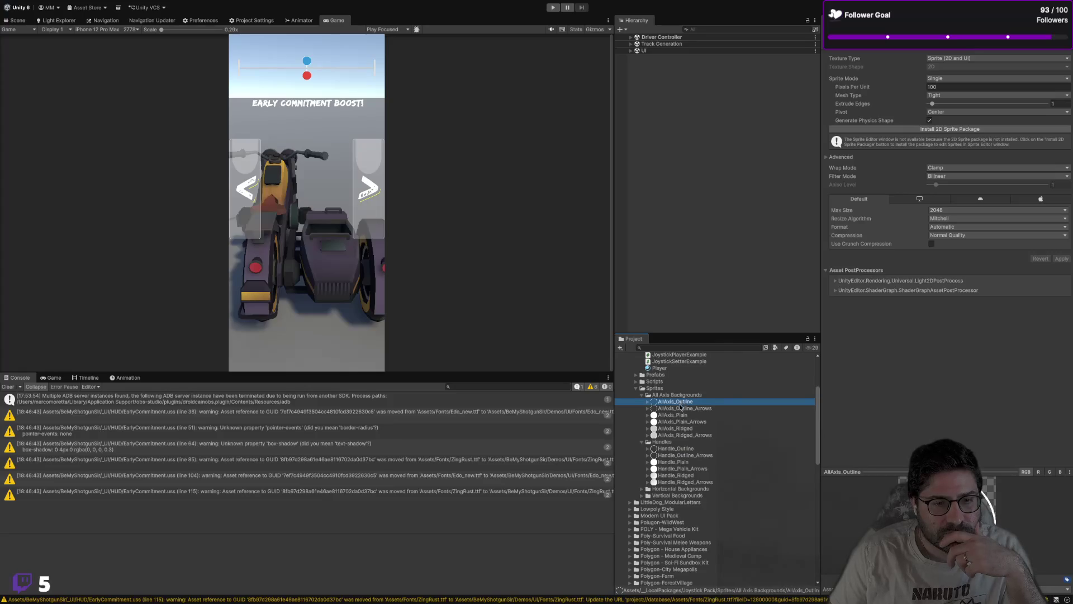
left_click(680, 409)
Step: Step through the Handle and Horizontal Backgrounds sprites to Horizontal_Outline_Arrows, then switch to the desktop
key("Down")
key("Down")
key("Down")
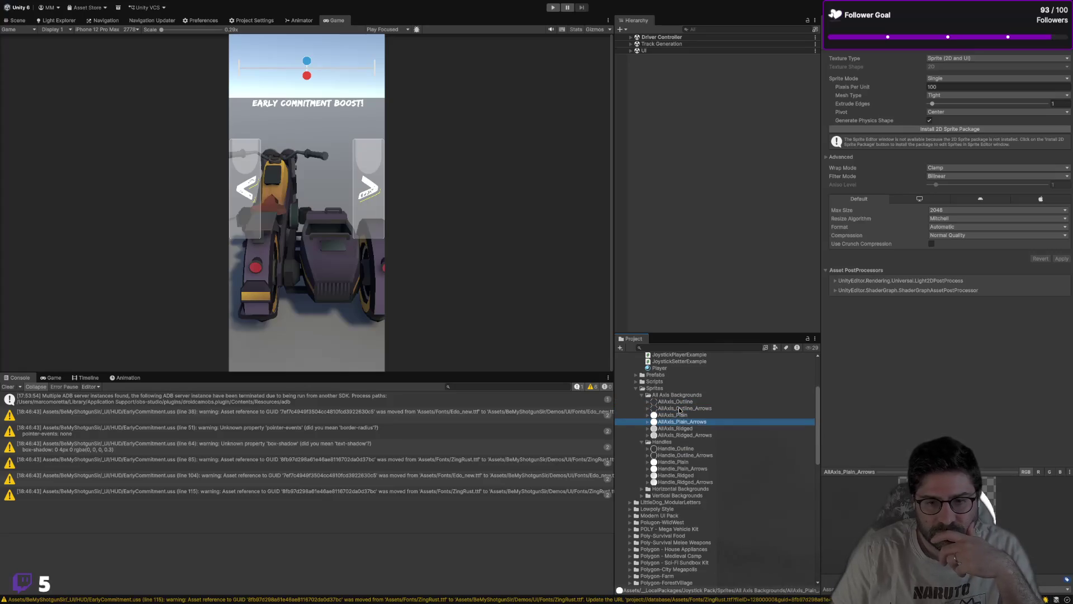
key("Up")
key("Up")
key("Up")
key("Down")
key("Down")
key("Down")
key("Down")
key("Down")
key("Down")
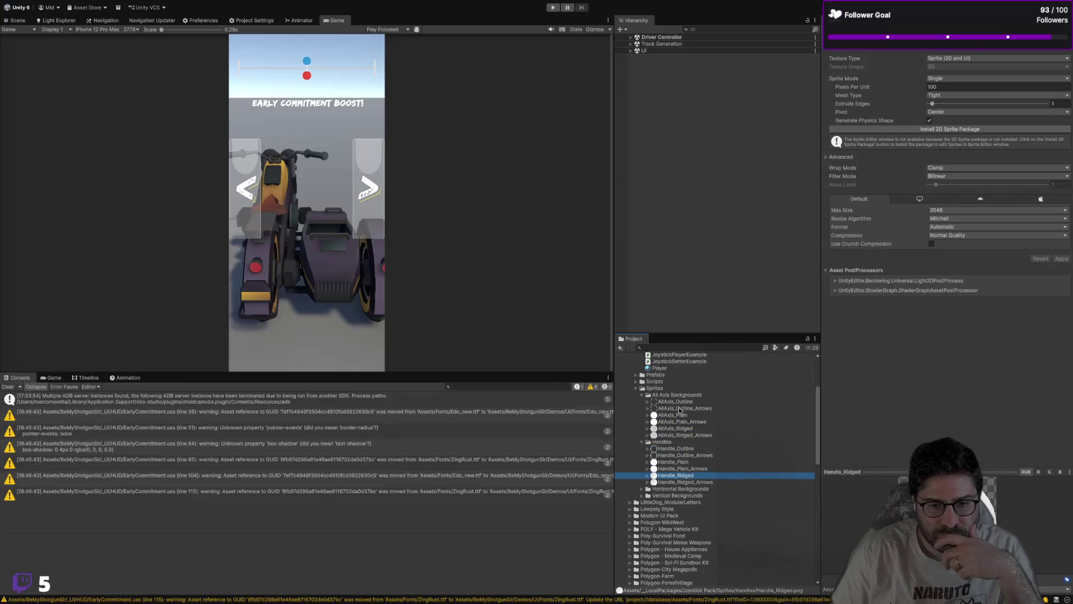
key("Up")
key("Down")
key("Down")
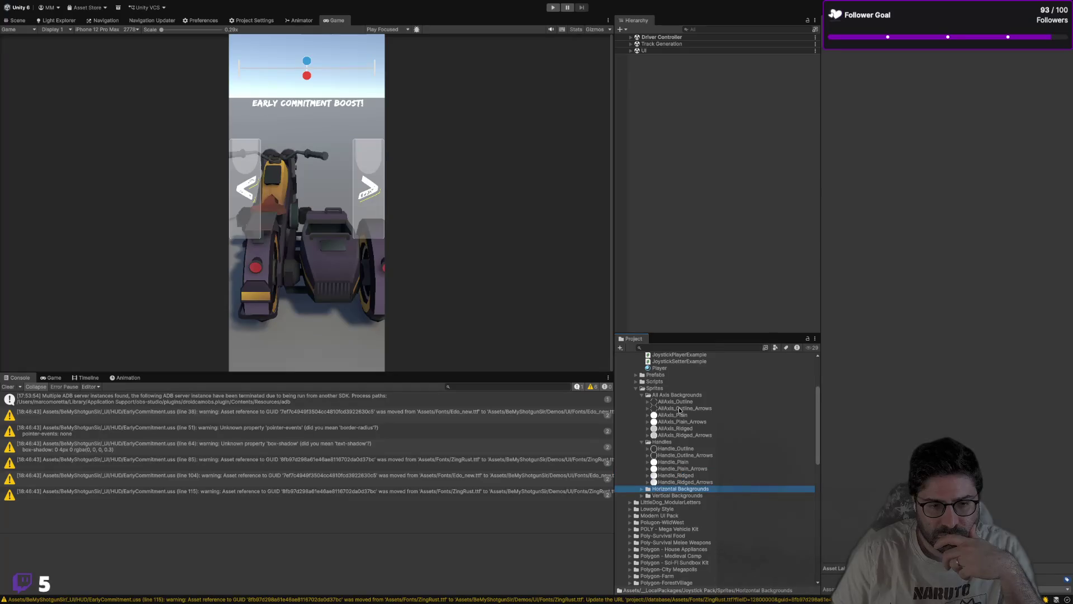
key("Right")
key("Down")
key("Down")
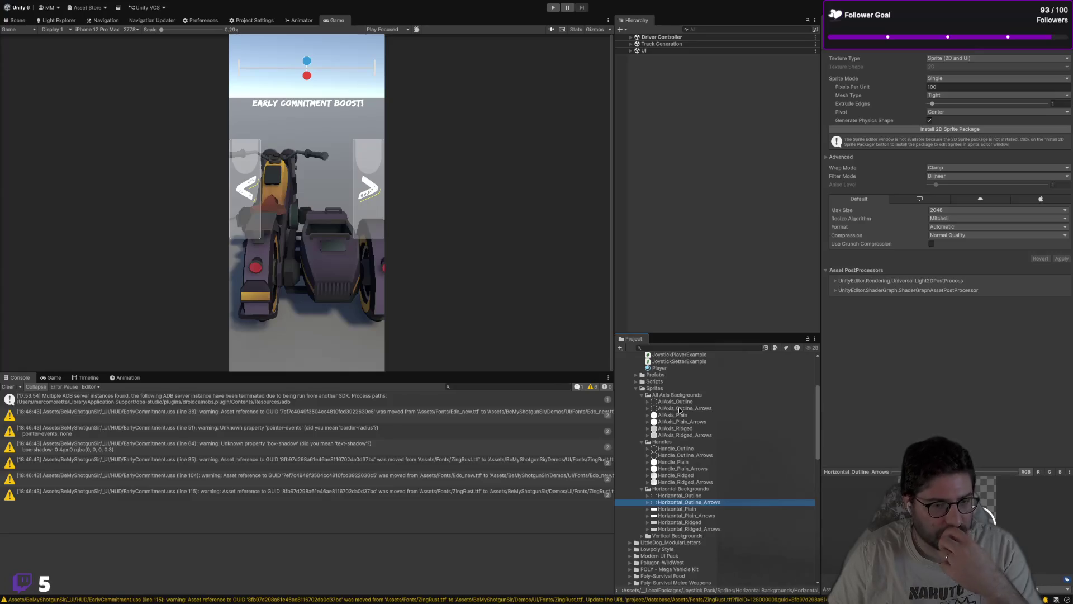
key("Down")
key("Down")
key("Down")
key("Up")
key("Up")
key("Up")
key("Down")
key("Down")
key("Down")
key("Up")
key("Up")
key("Up")
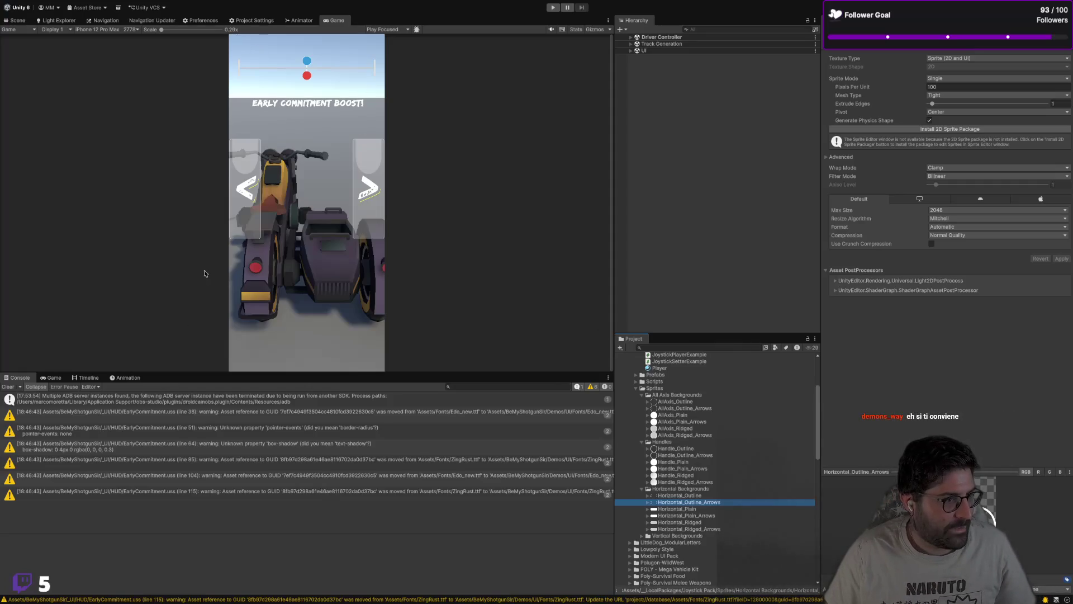
key("ctrl+Up")
key("ctrl+Up")
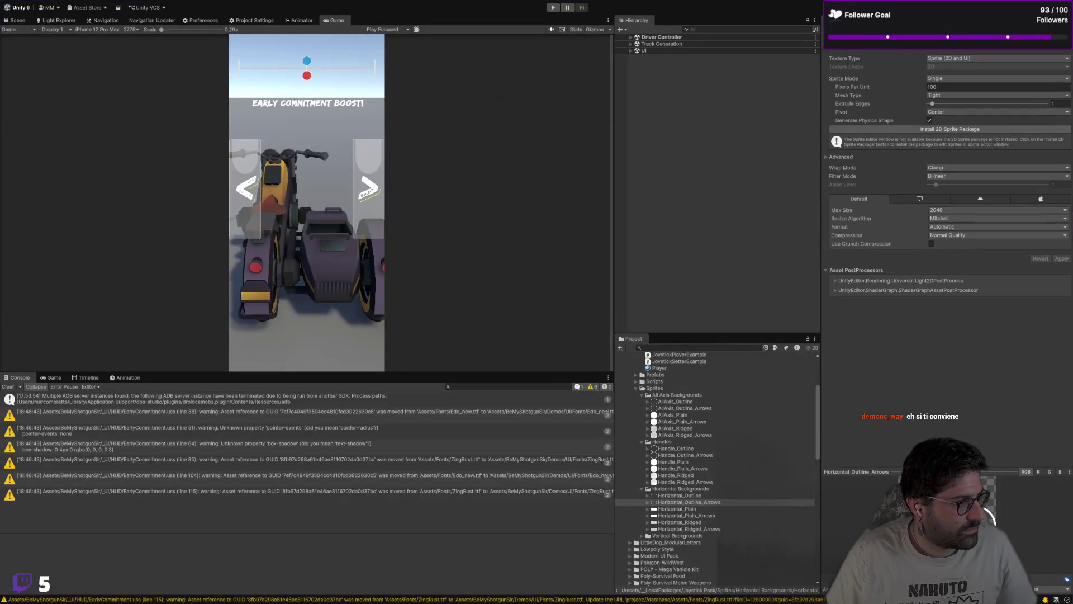
key("ctrl+Left")
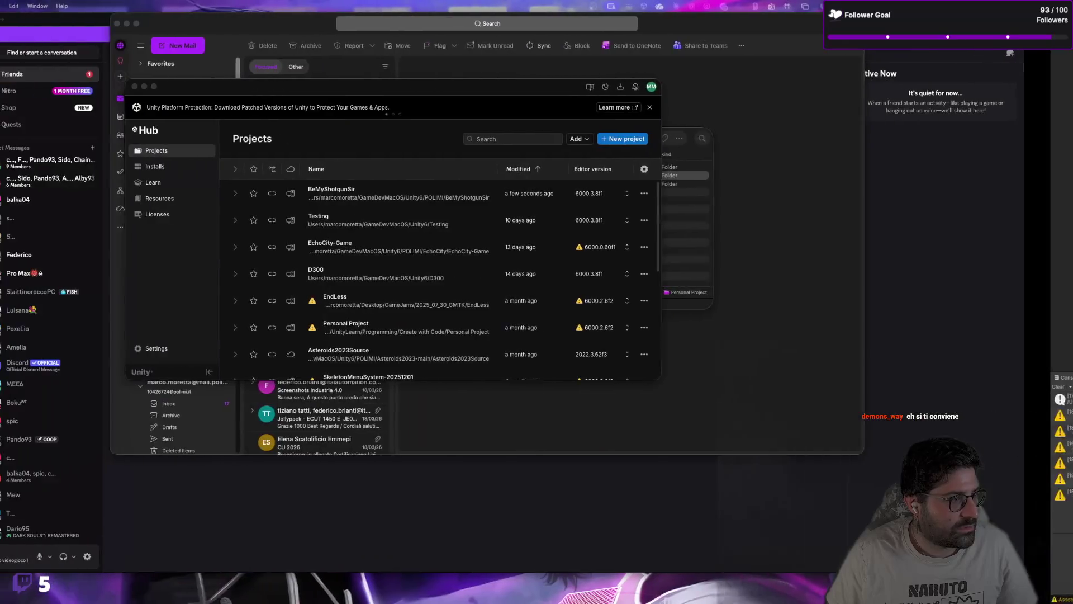
Step: Open a new Chrome window over Unity Hub, maximize it, and focus the search field
key("super+Tab")
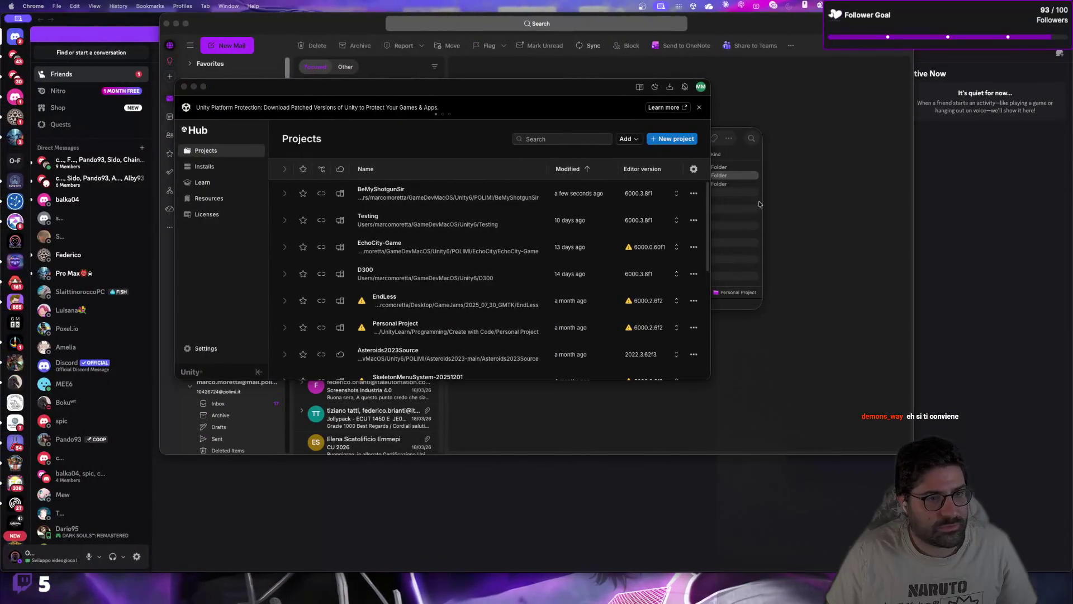
key("super+n")
double_click(395, 76)
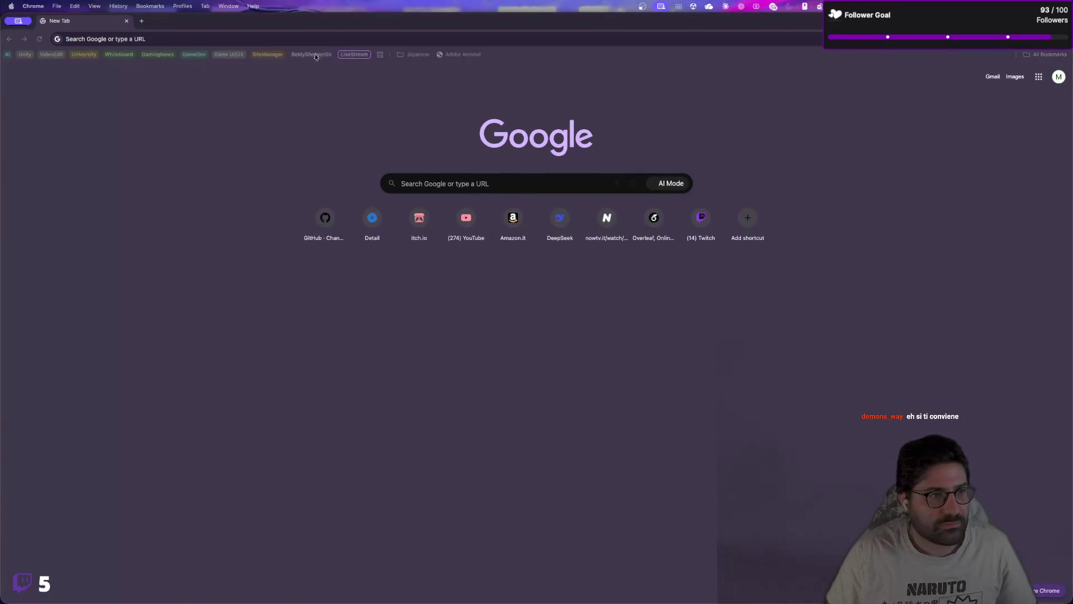
left_click(325, 42)
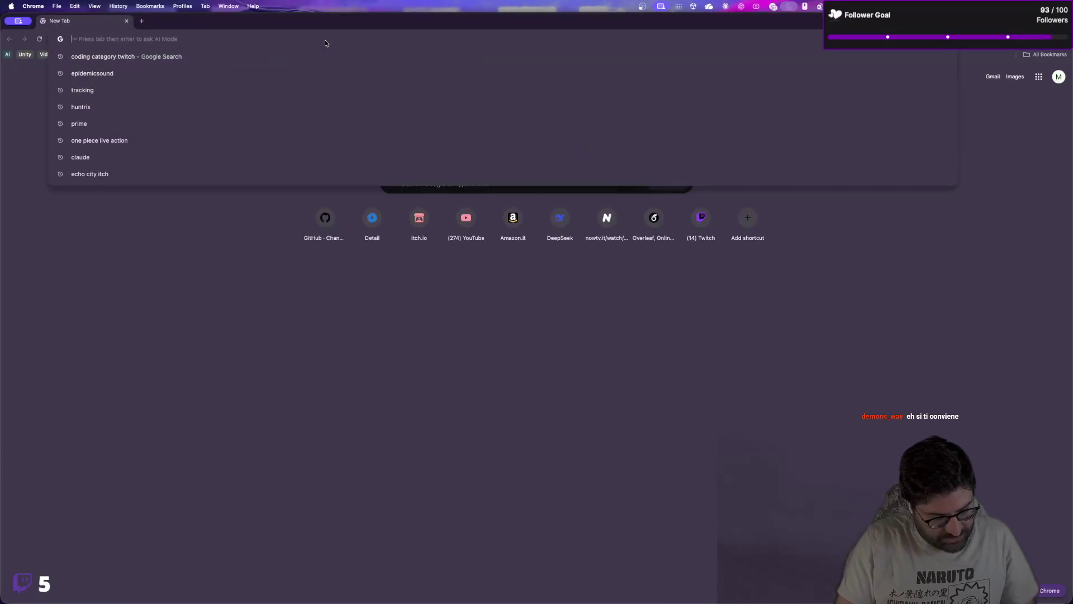
Step: Search Google Images for 'mario kart tour hud' and browse the results
type("mario kart tour")
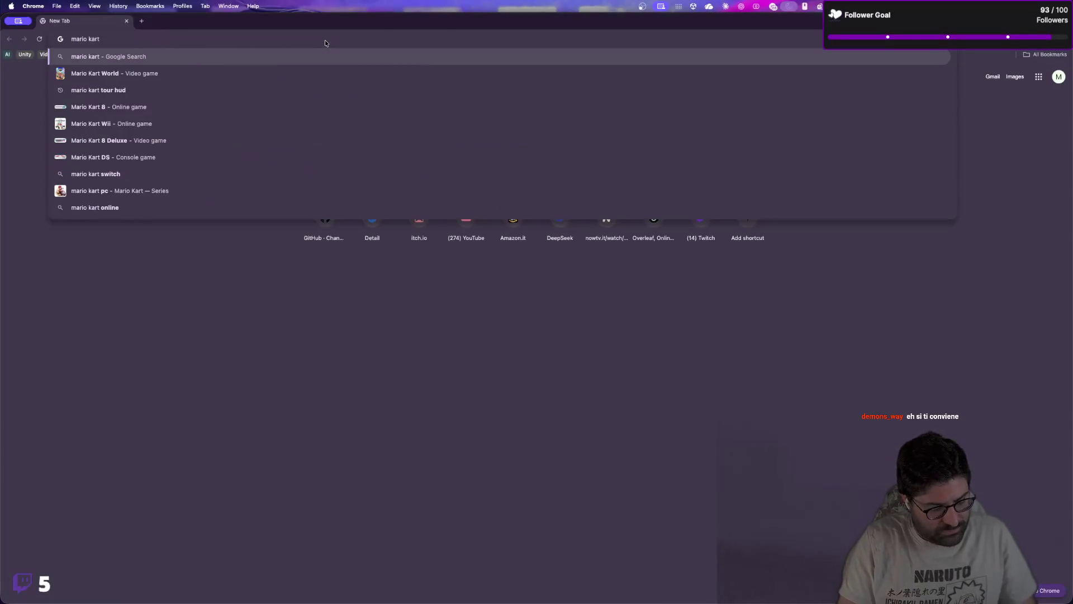
type(" hud\\")
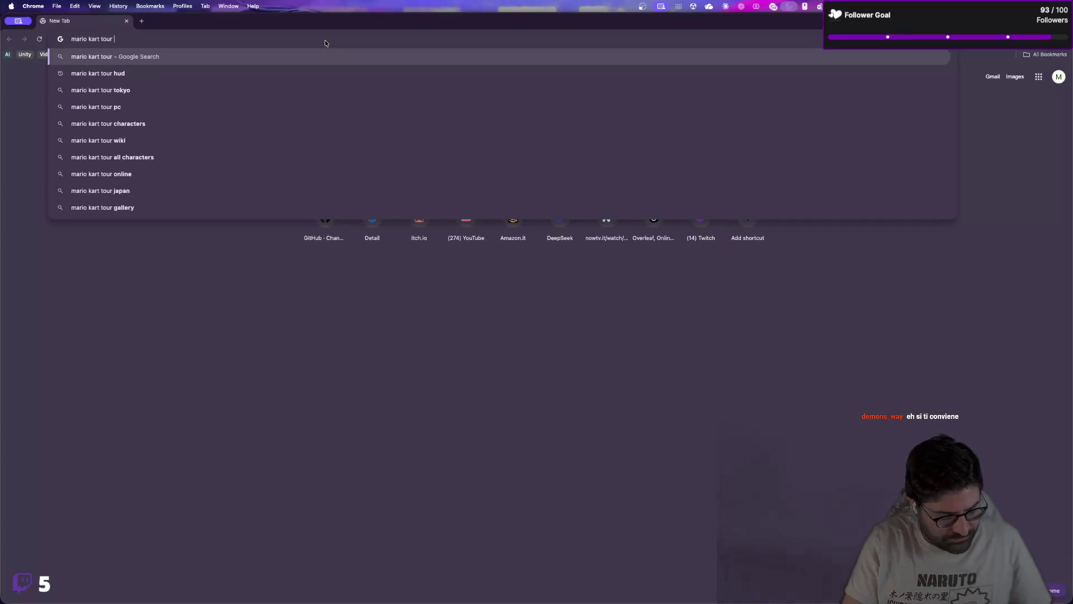
key("Return")
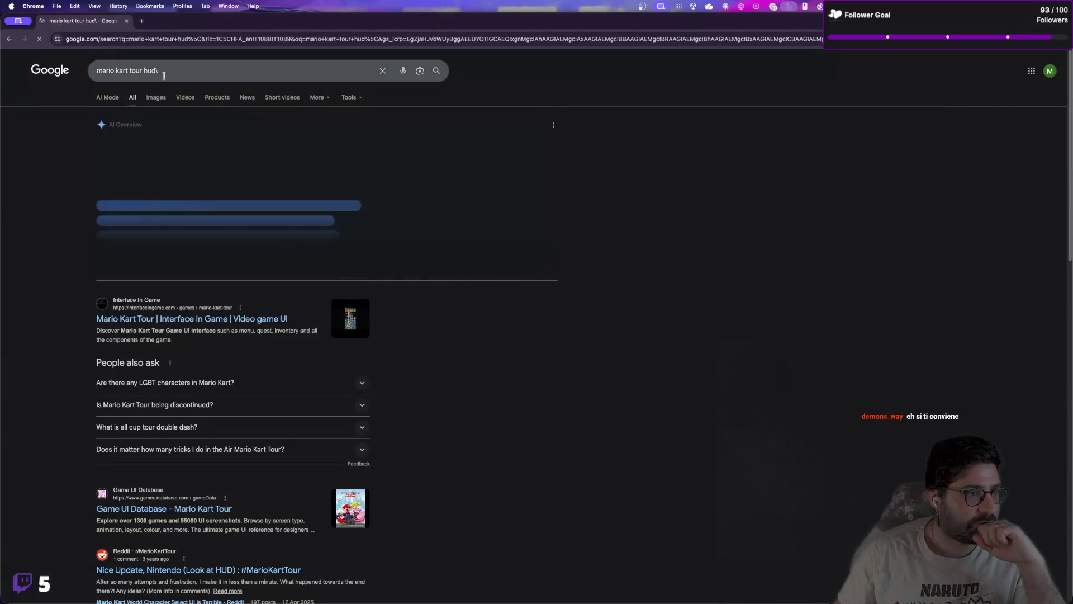
left_click(158, 98)
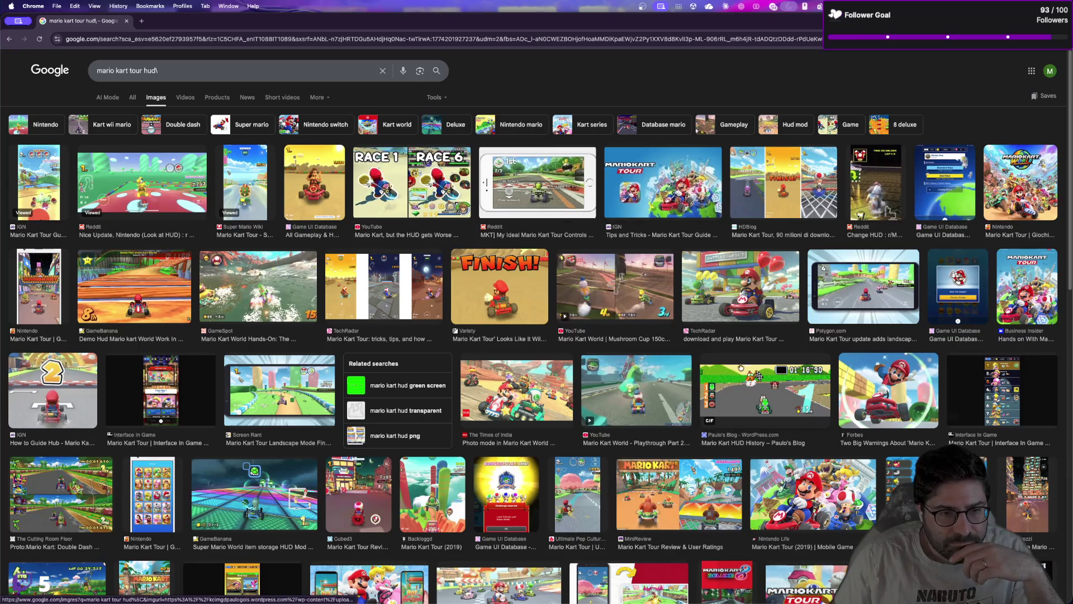
scroll(388, 476, "down", 2)
scroll(388, 476, "down", 5)
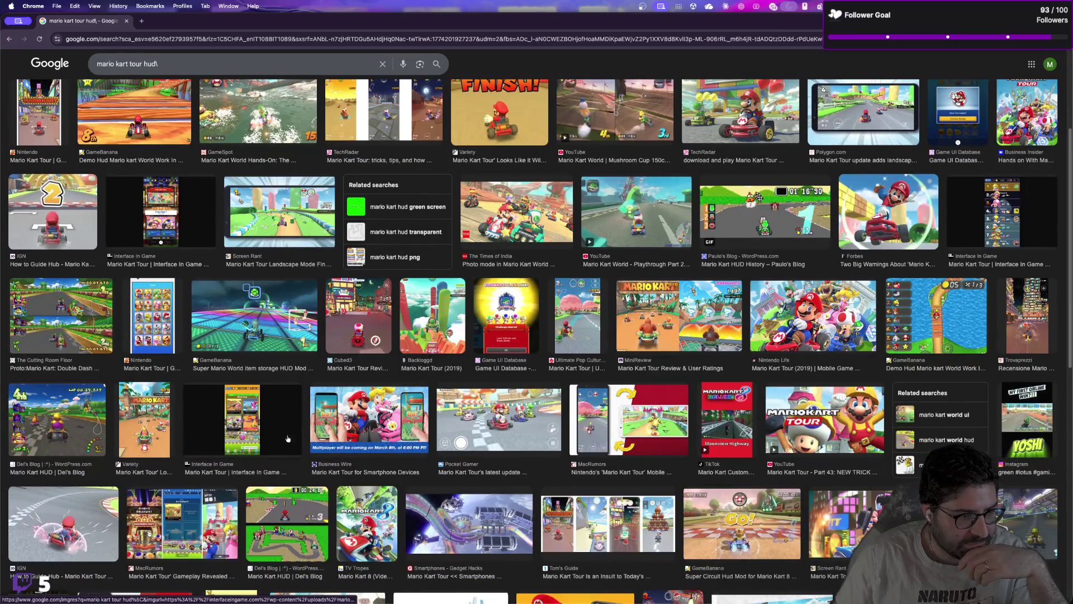
scroll(288, 439, "down", 6)
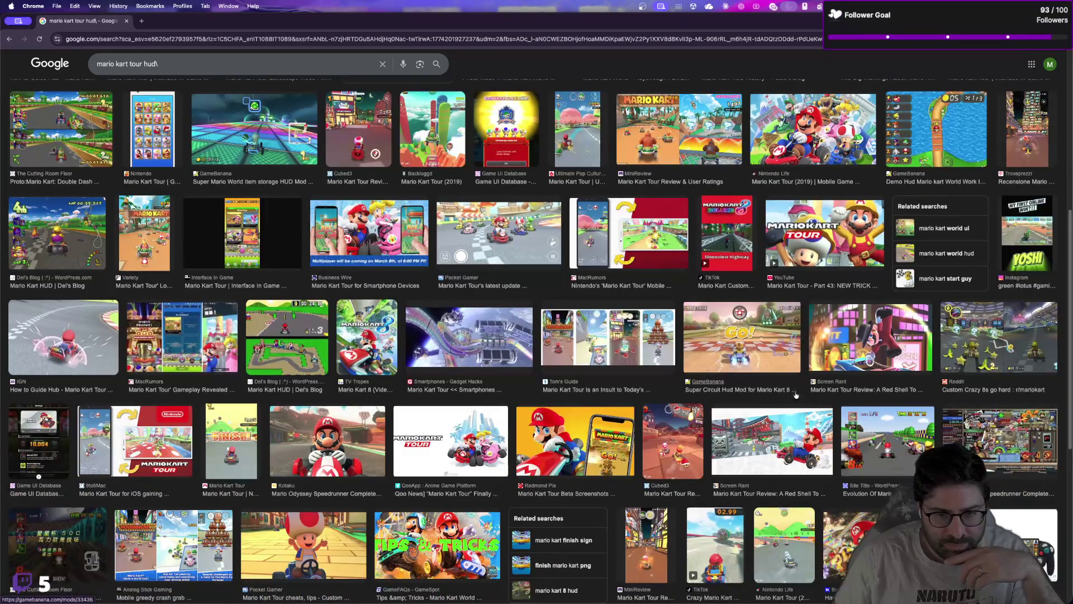
scroll(726, 379, "down", 7)
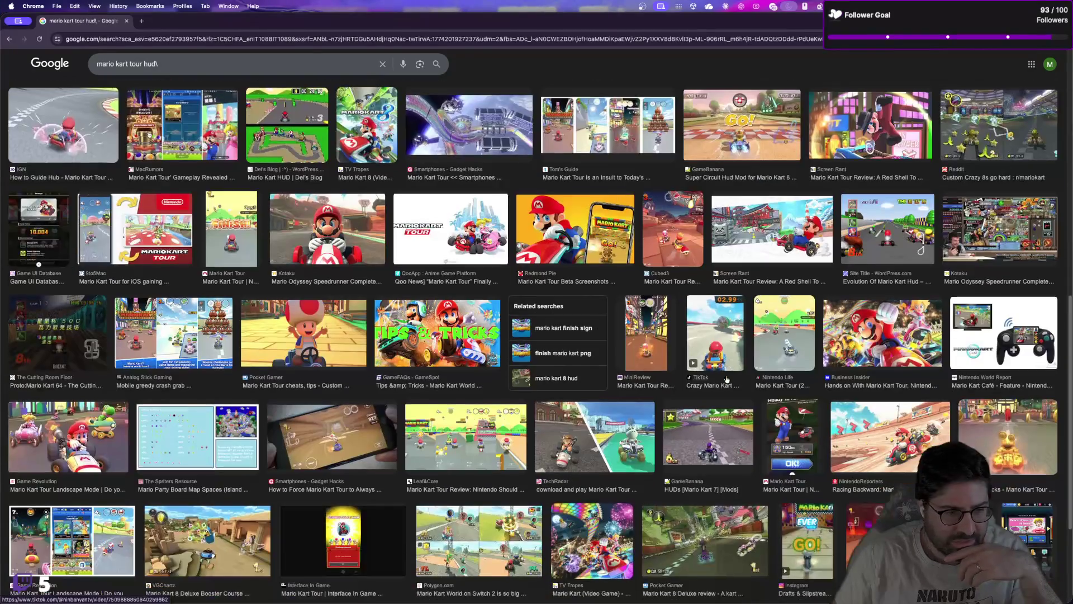
scroll(559, 410, "down", 2)
scroll(558, 409, "down", 5)
Step: Refine the image search to 'mario kart tour hud steer'
left_click(228, 64)
key("Return")
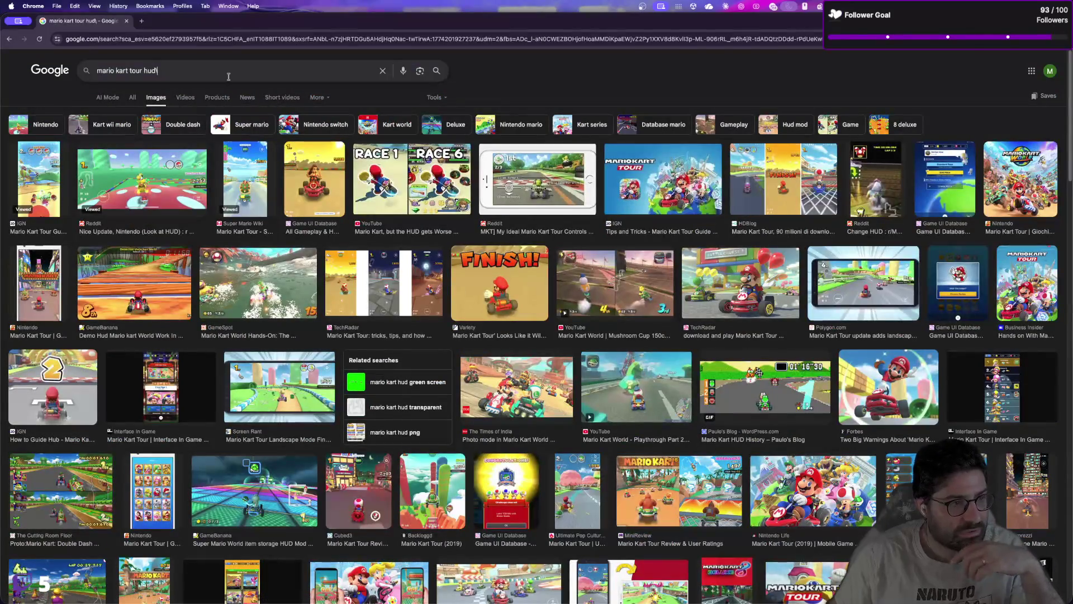
type("steer")
key("Return")
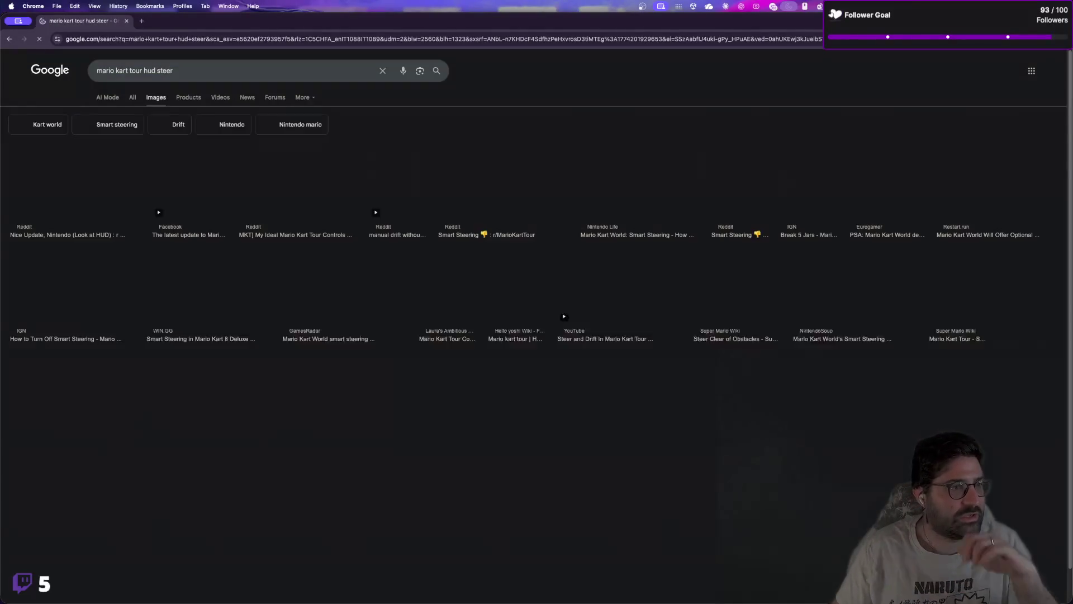
Step: View a Reddit post's full-size Mario Kart Tour HUD screenshot showing the Steer control
left_click(175, 181)
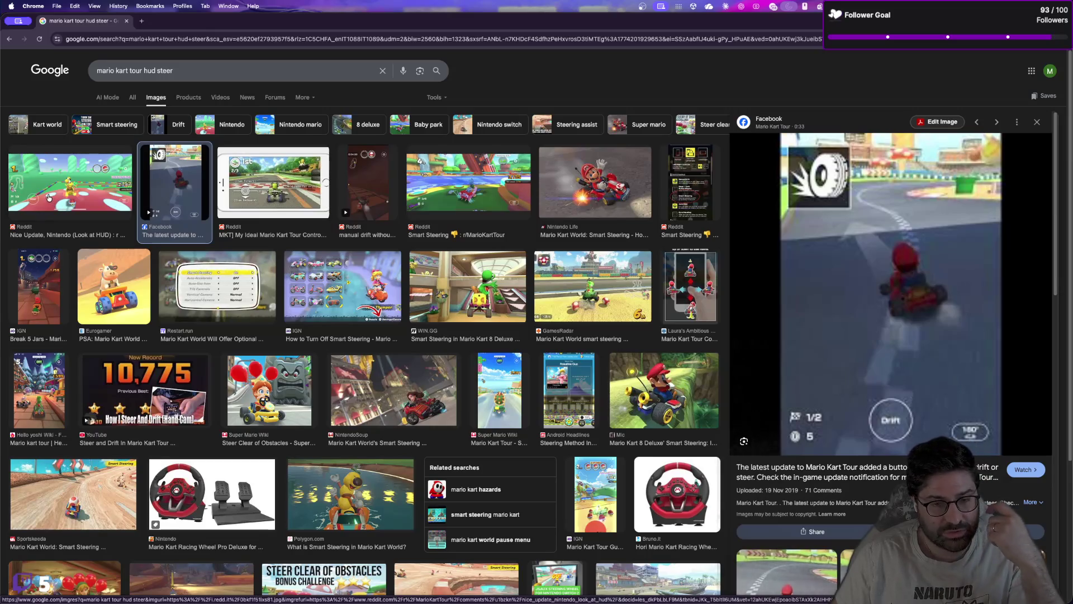
left_click(48, 198)
left_click(804, 247)
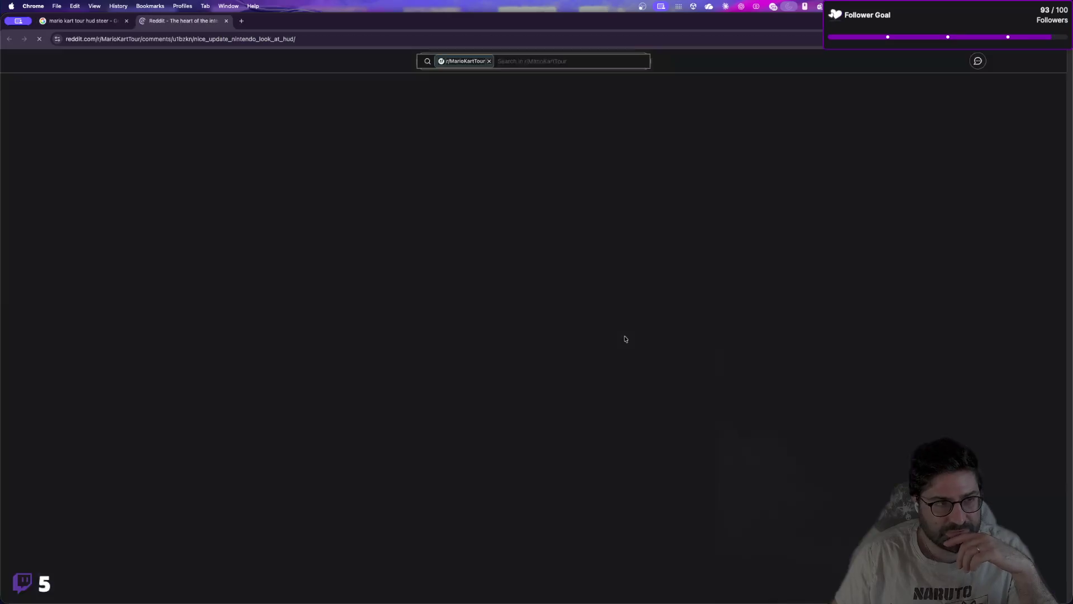
left_click(437, 246)
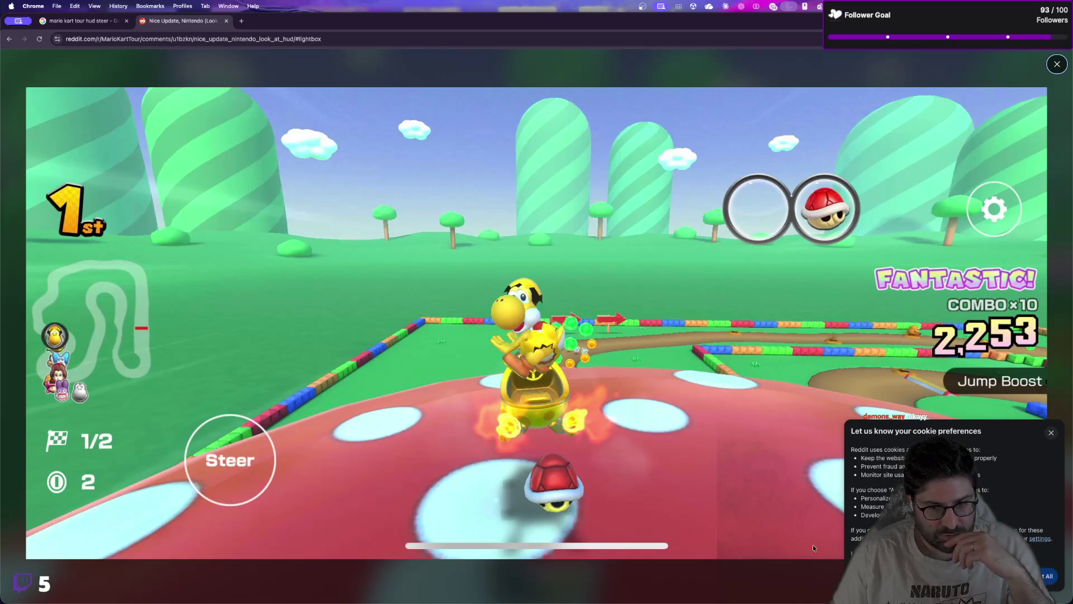
left_click(1047, 578)
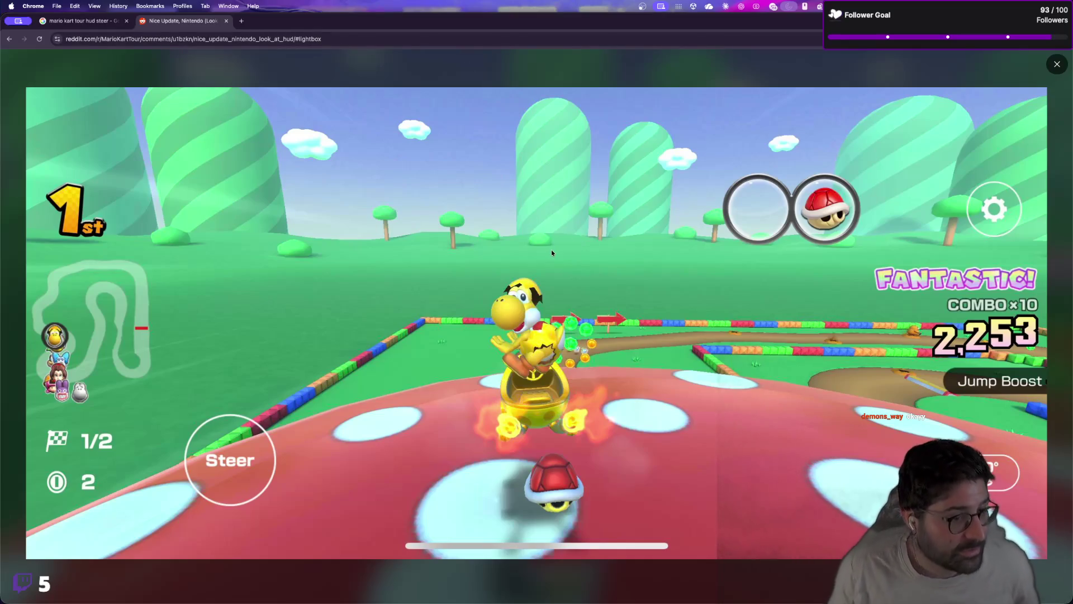
key("super+Tab")
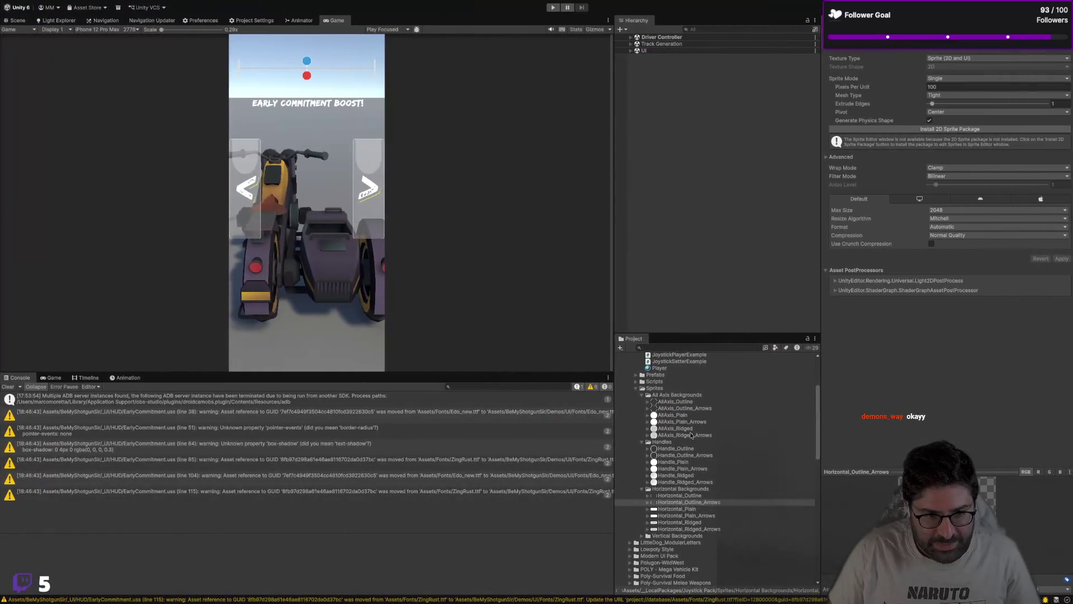
Step: Preview AllAxis_Outline, then AllAxis_Outline_Arrows, then AllAxis_Outline again from the Joystick Pack
left_click(687, 402)
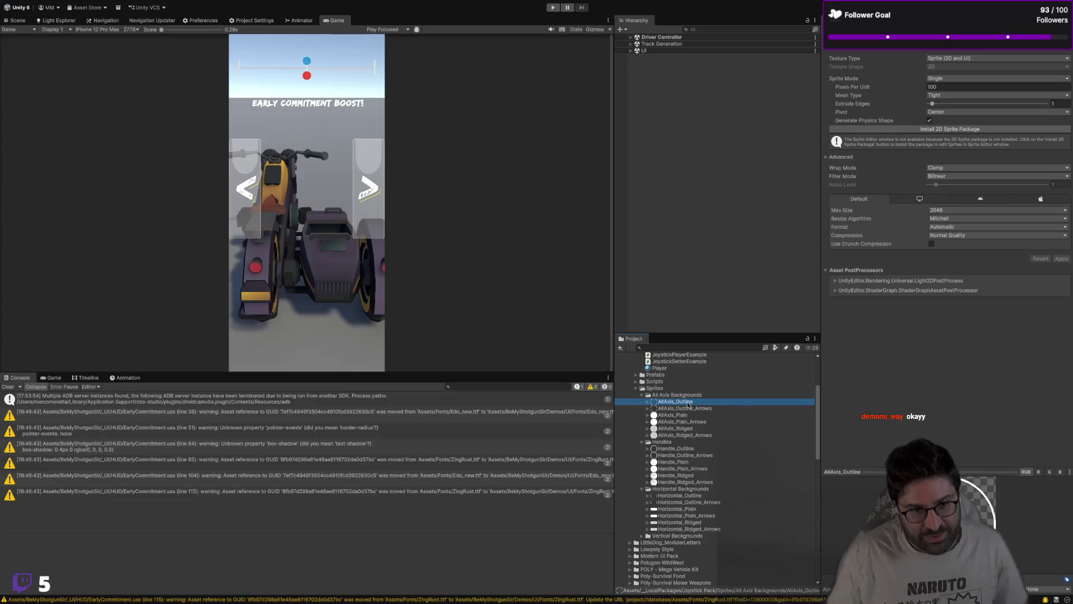
left_click(684, 408)
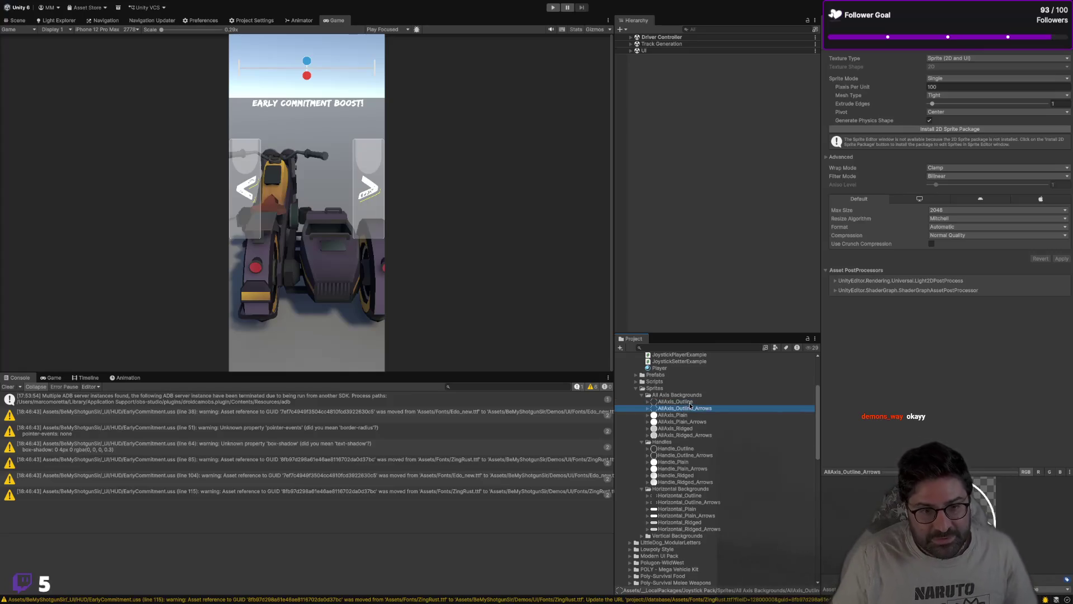
left_click(691, 401)
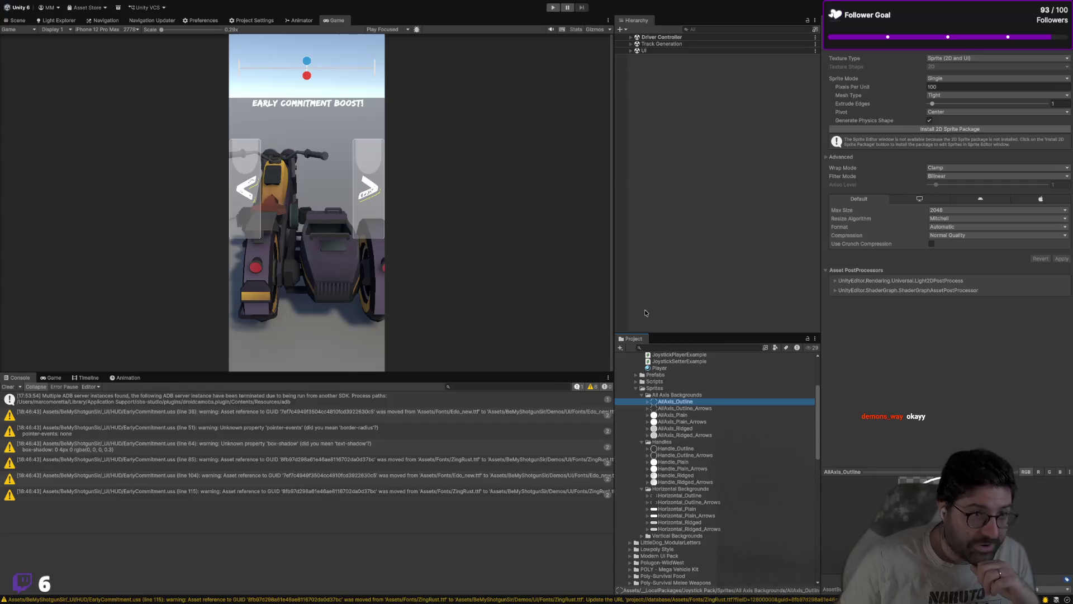
key("ctrl+Right")
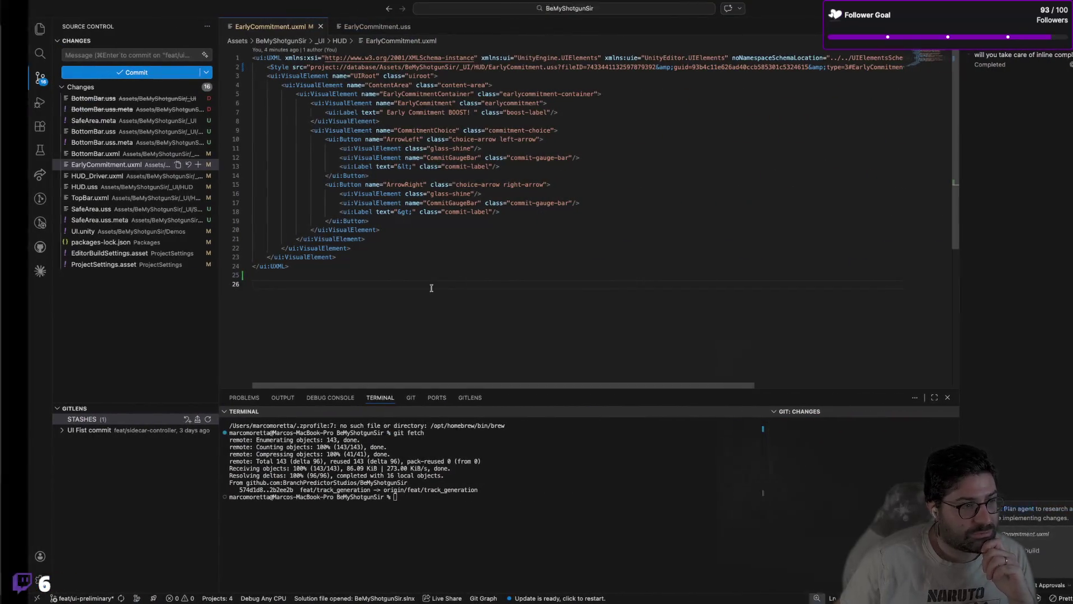
Step: Open BottomBar.uxml from _UI/HUD in UI Builder and check its empty canvas size
key("super+Tab")
scroll(702, 450, "down", 10)
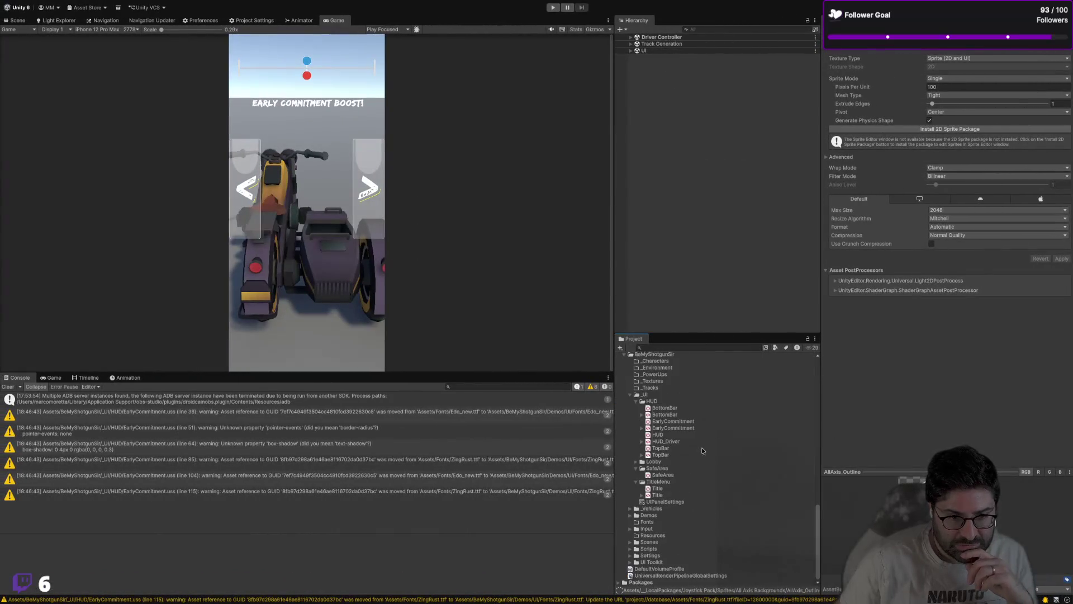
double_click(666, 431)
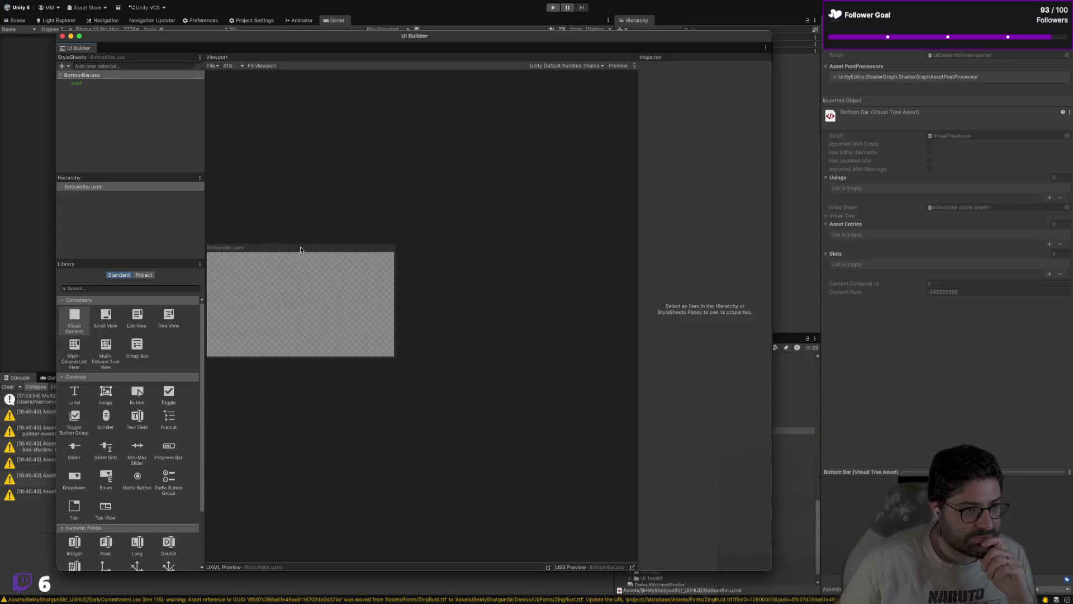
left_click(281, 248)
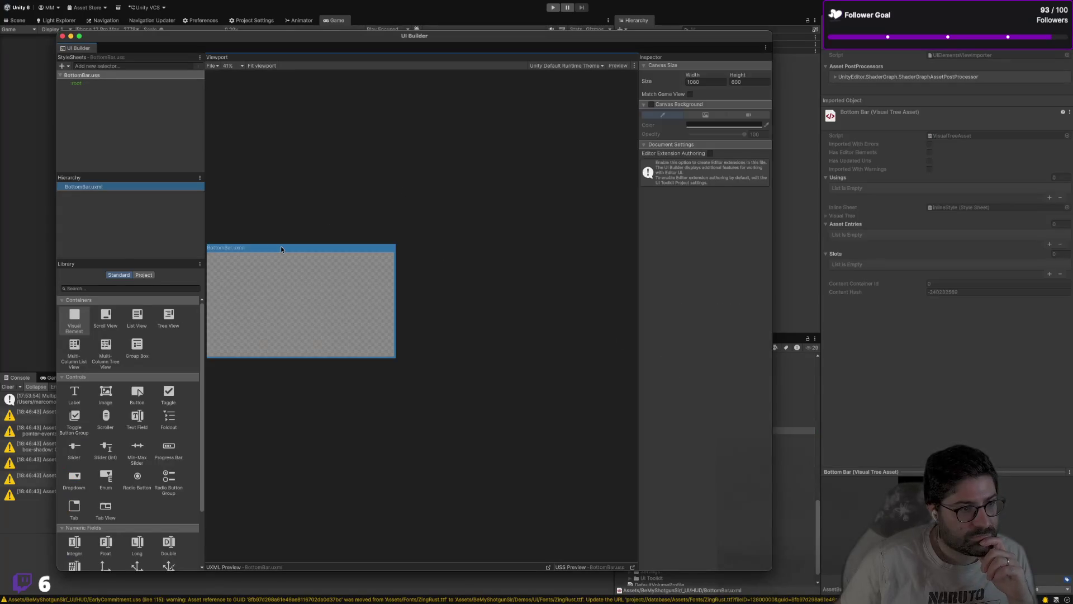
key("super+Tab")
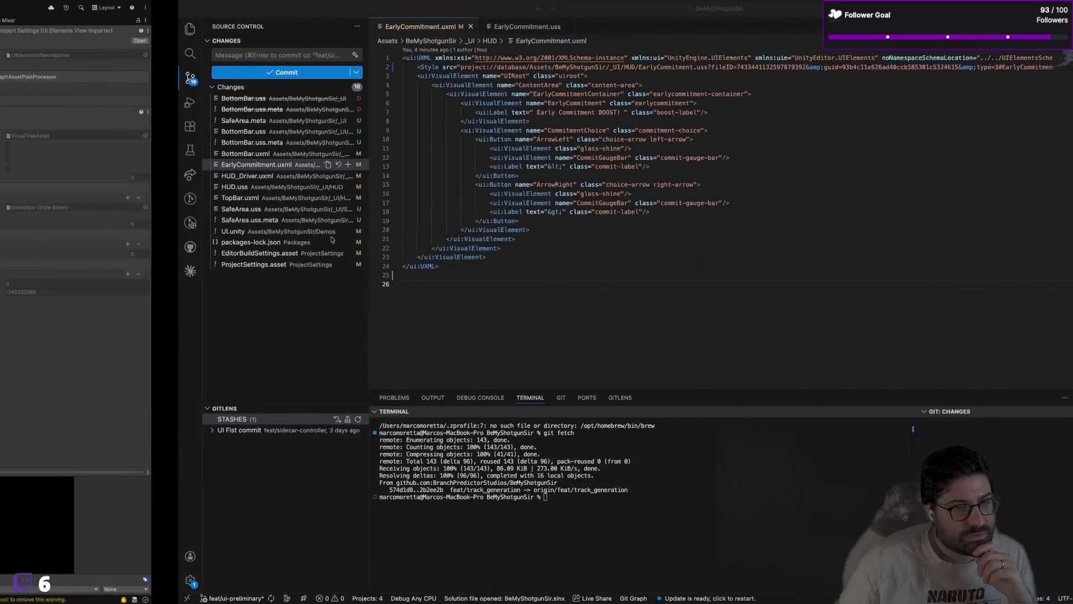
Step: Open BottomBar.uxml with Quick Open
key("super+p")
type("bottom")
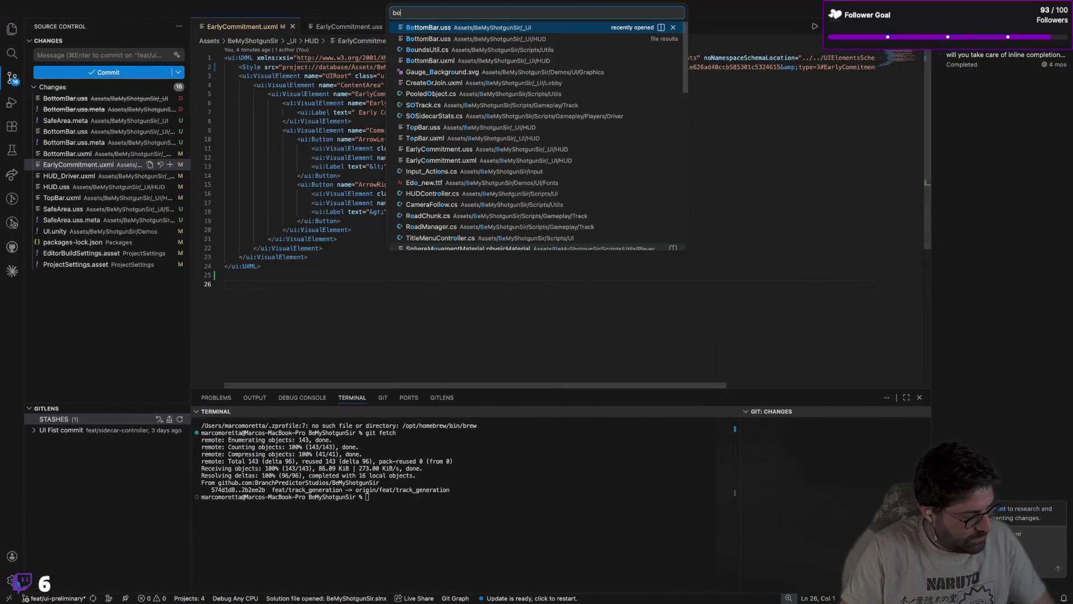
key("Down")
key("Down")
key("Return")
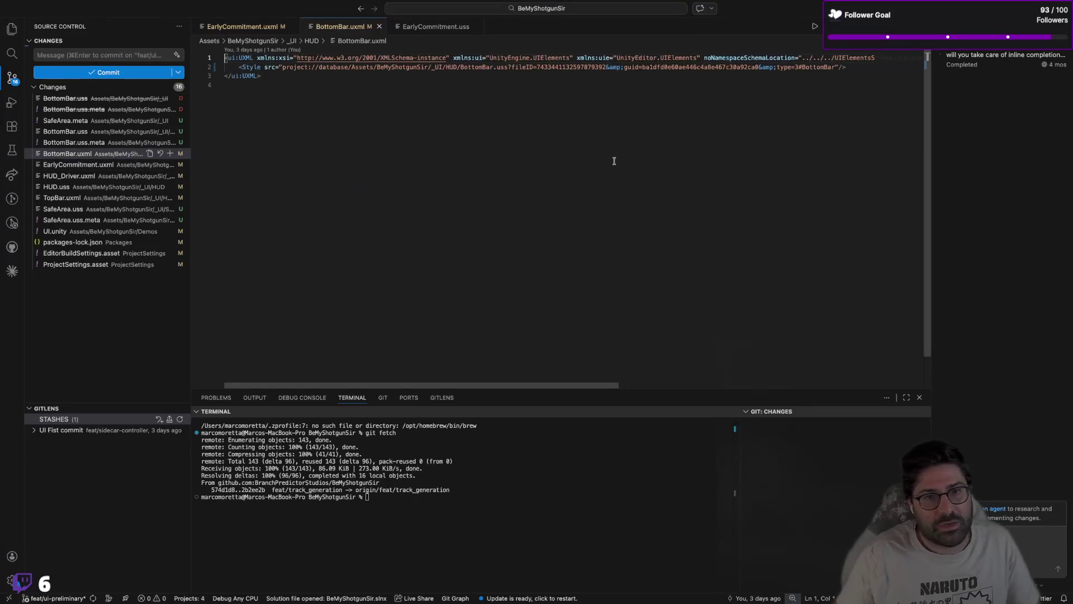
Step: Insert the suggested root, content and bottom bar markup with Health and Ammo bars after the Style line, and save
left_click(870, 67)
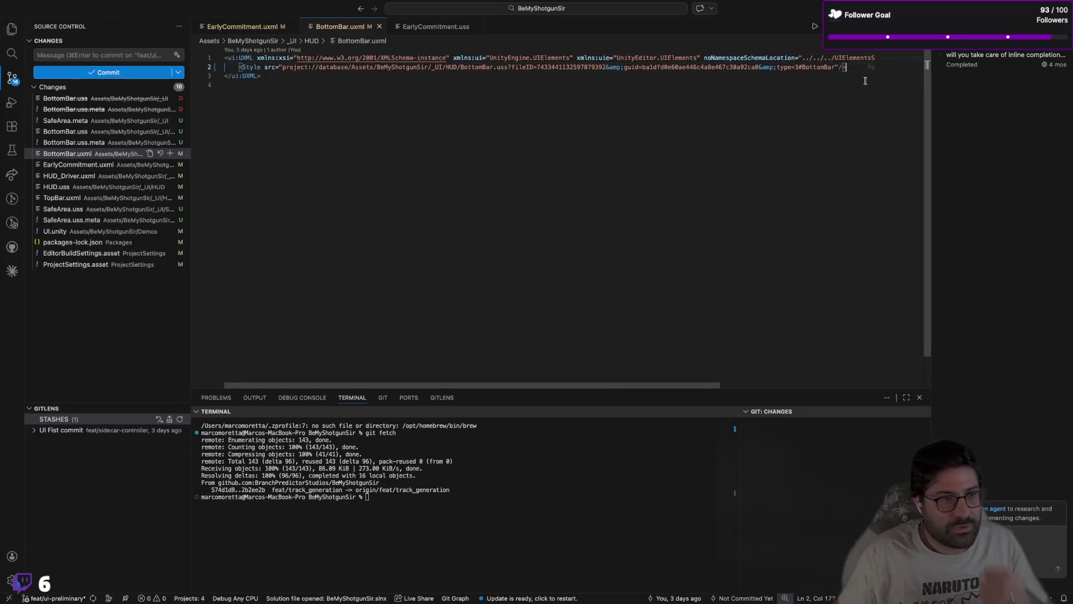
key("Return")
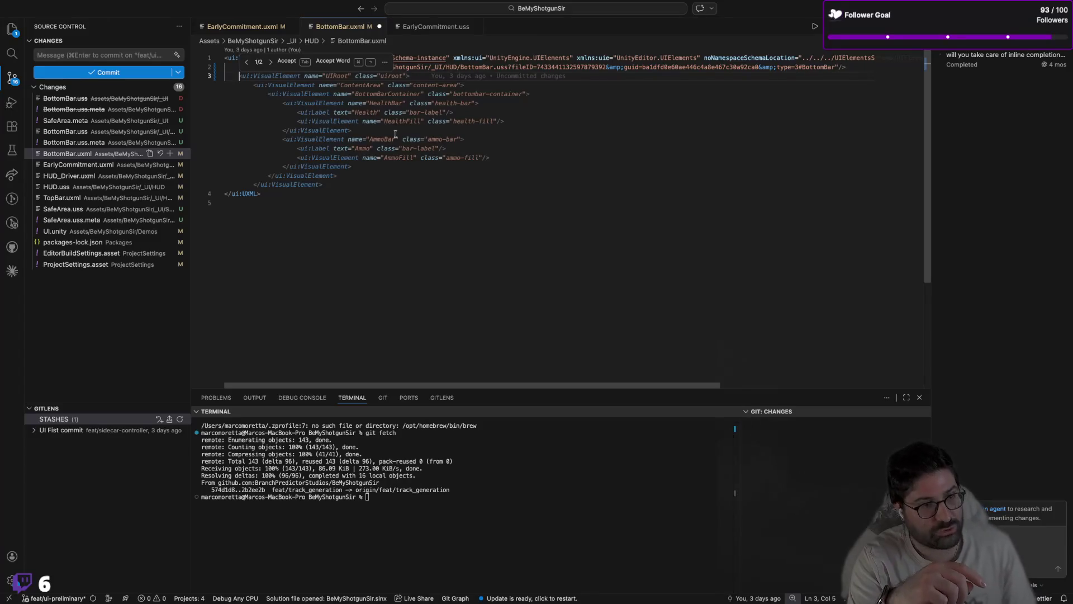
key("Tab")
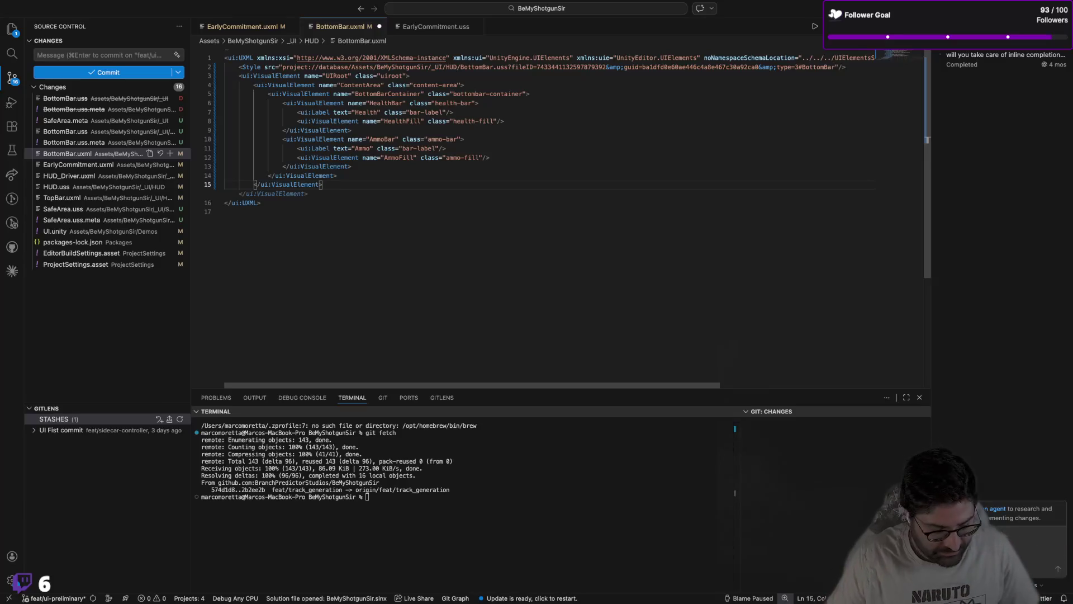
key("super+s")
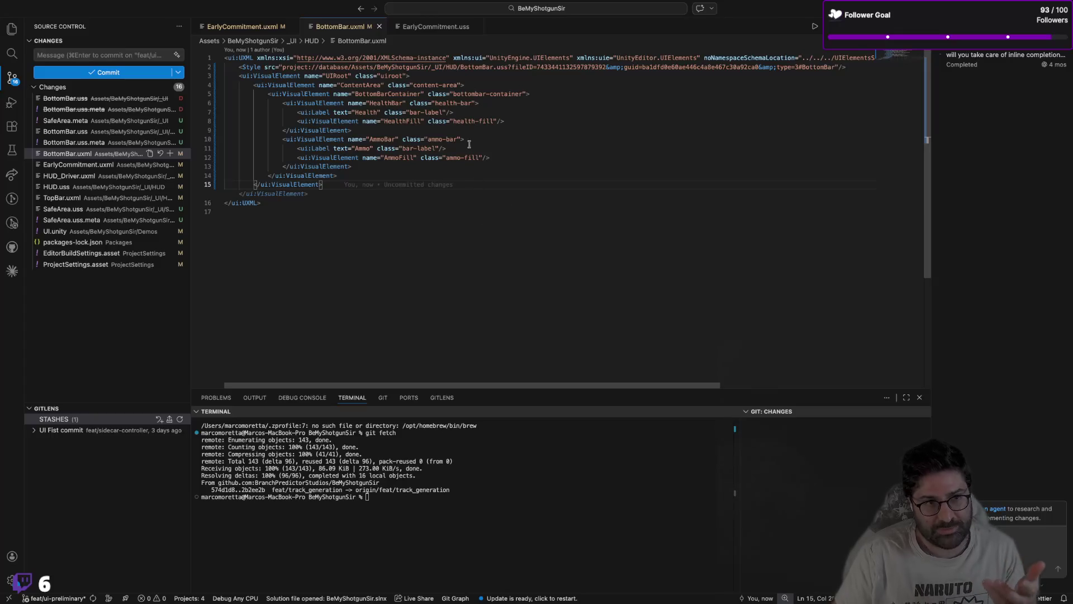
key("super+Tab")
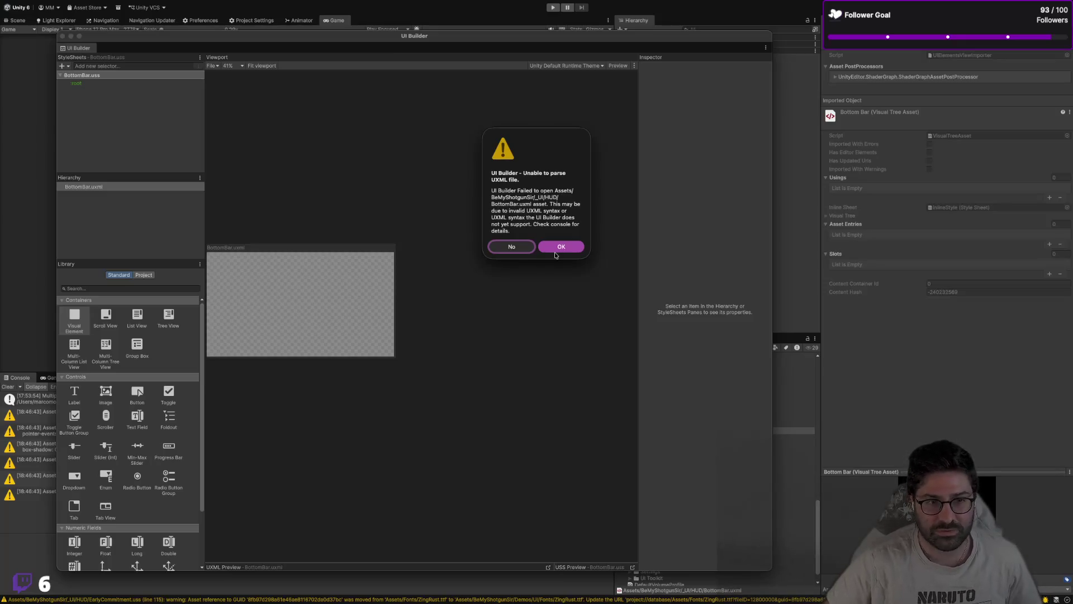
Step: Dismiss the parse error and add the missing closing </ui:VisualElement> after line 15
left_click(558, 248)
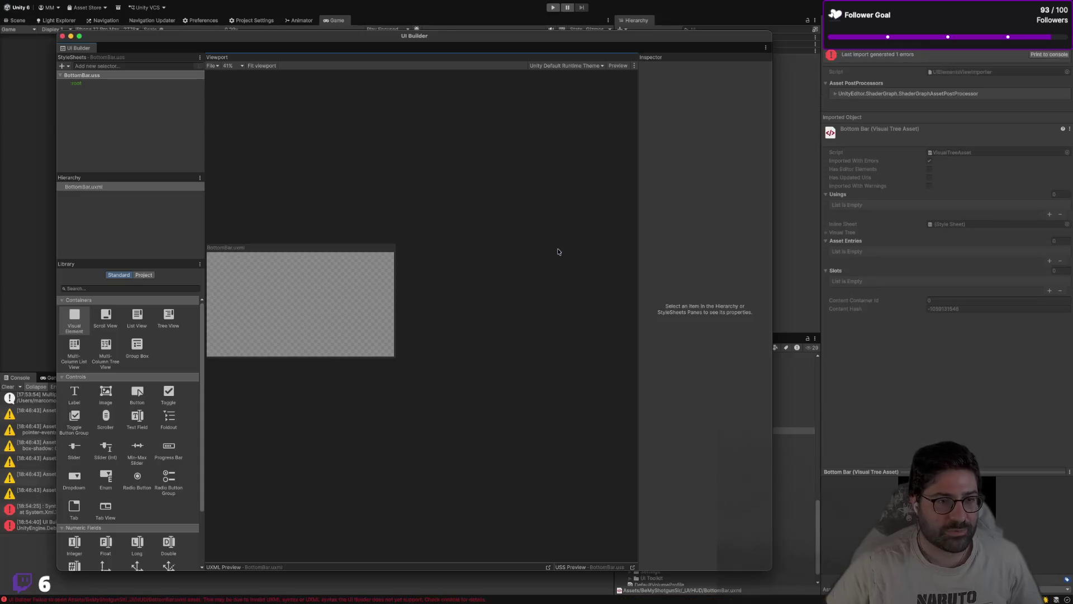
key("super+Tab")
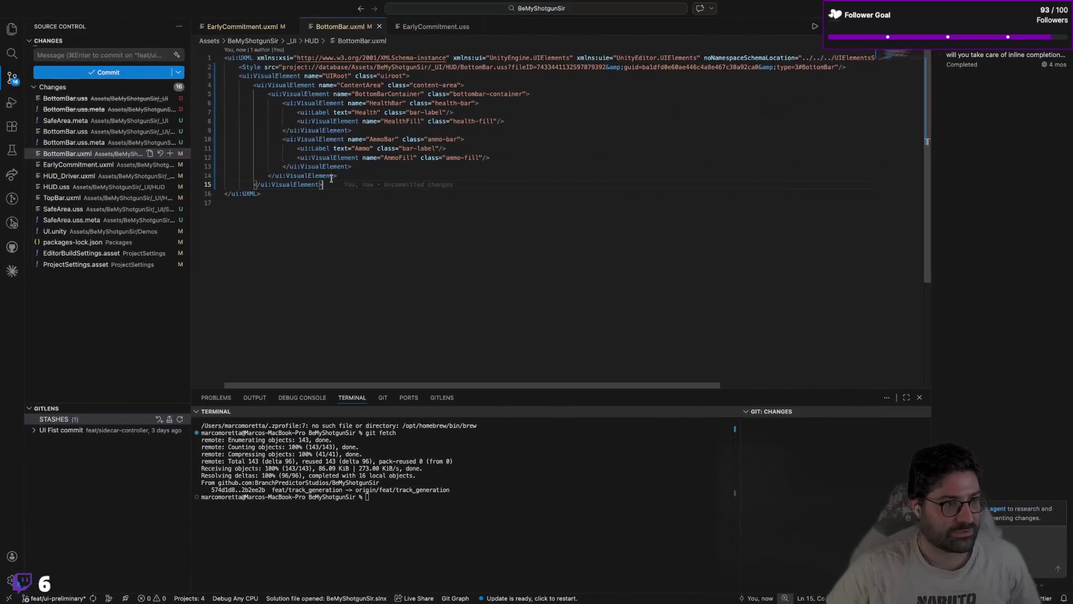
left_click(330, 184)
key("Return")
type("</ui:VisualElement>")
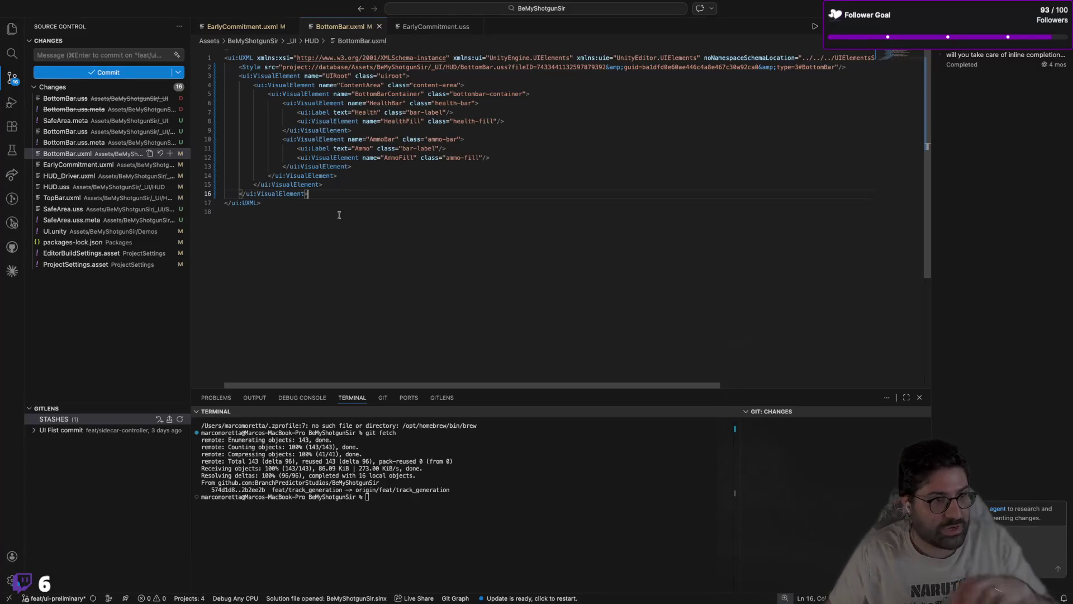
Step: Fit the reloaded BottomBar canvas to the UI Builder viewport
key("super+Tab")
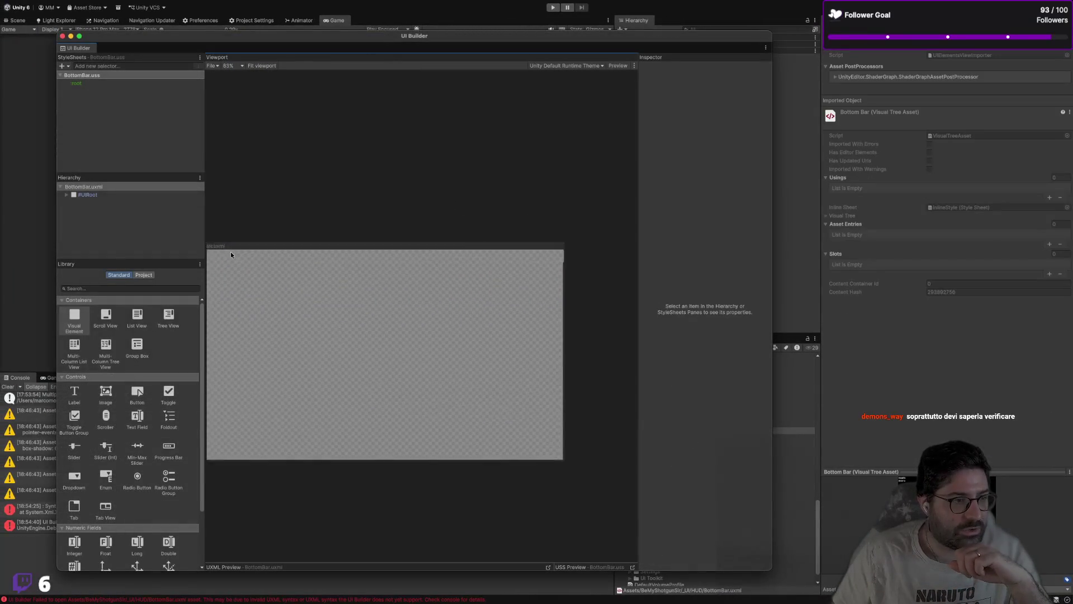
left_click(260, 65)
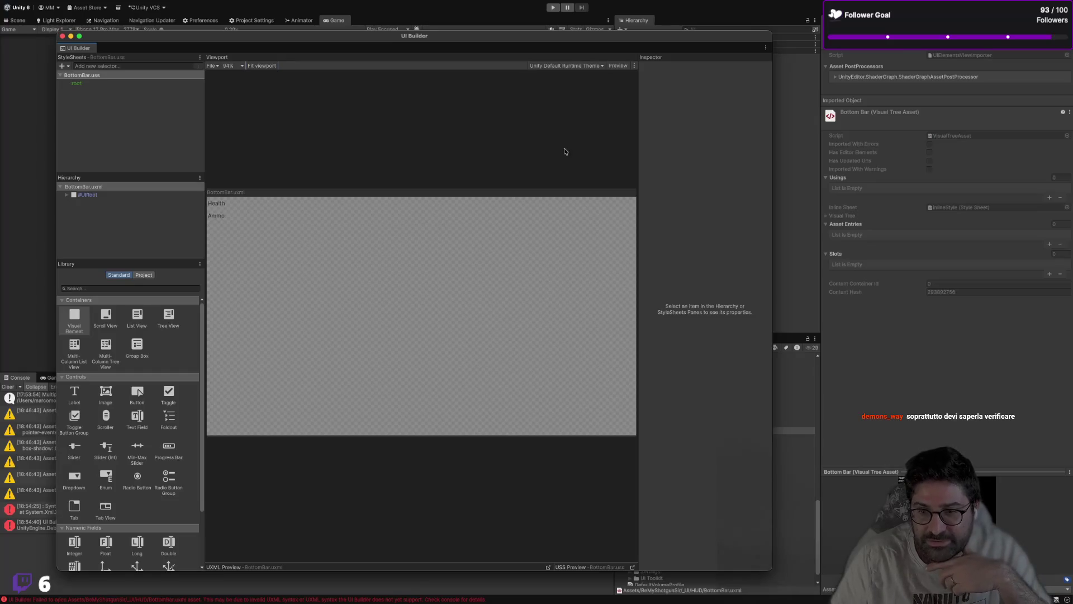
key("super+Tab")
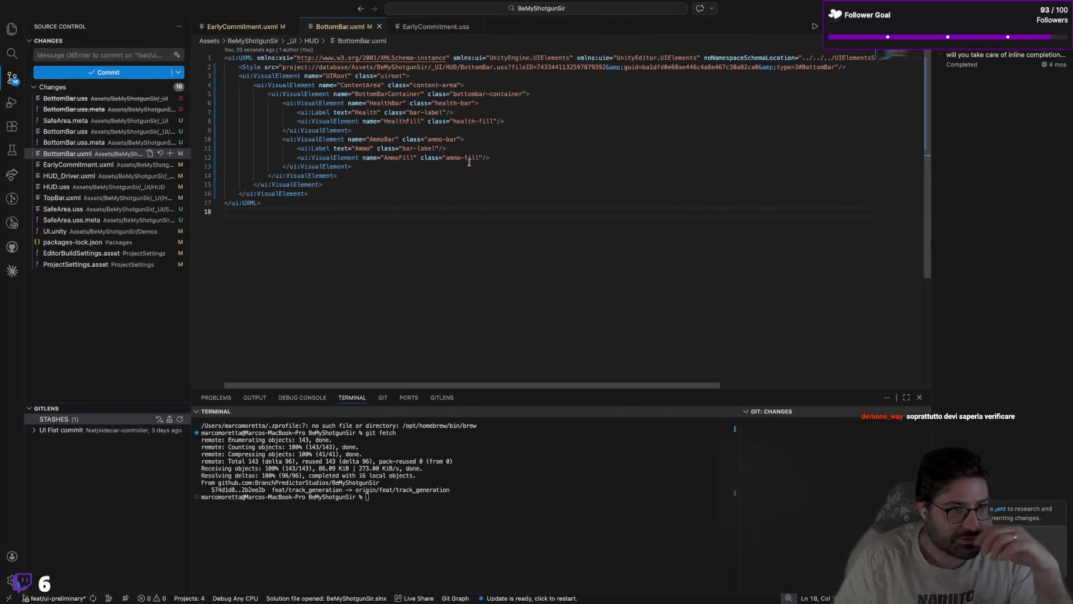
Step: Rename the BottomBarContainer element to DriftControl
key("super+alt+Left")
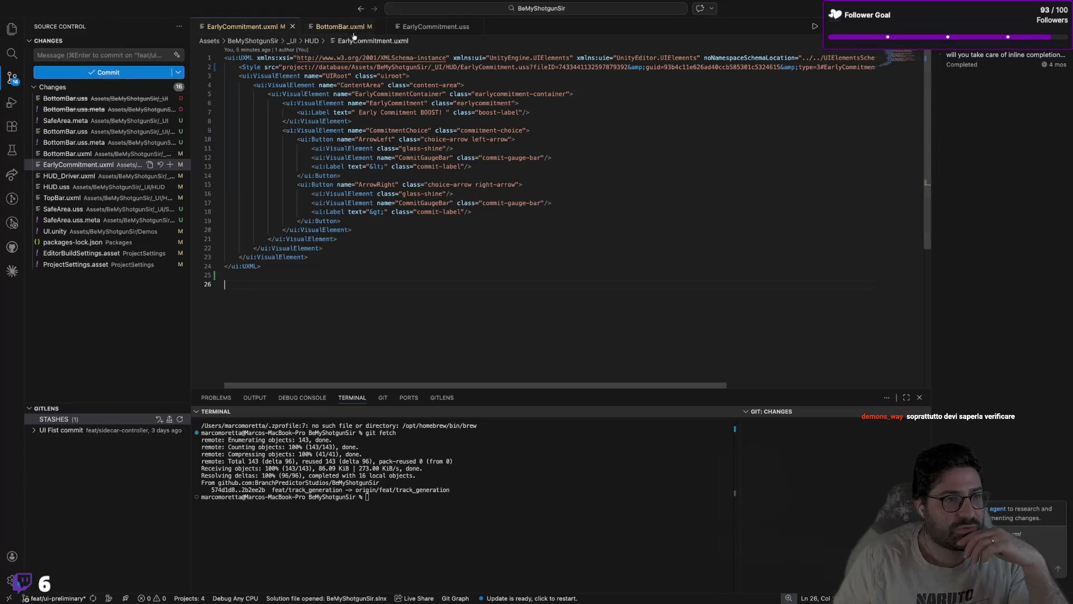
key("super+alt+Right")
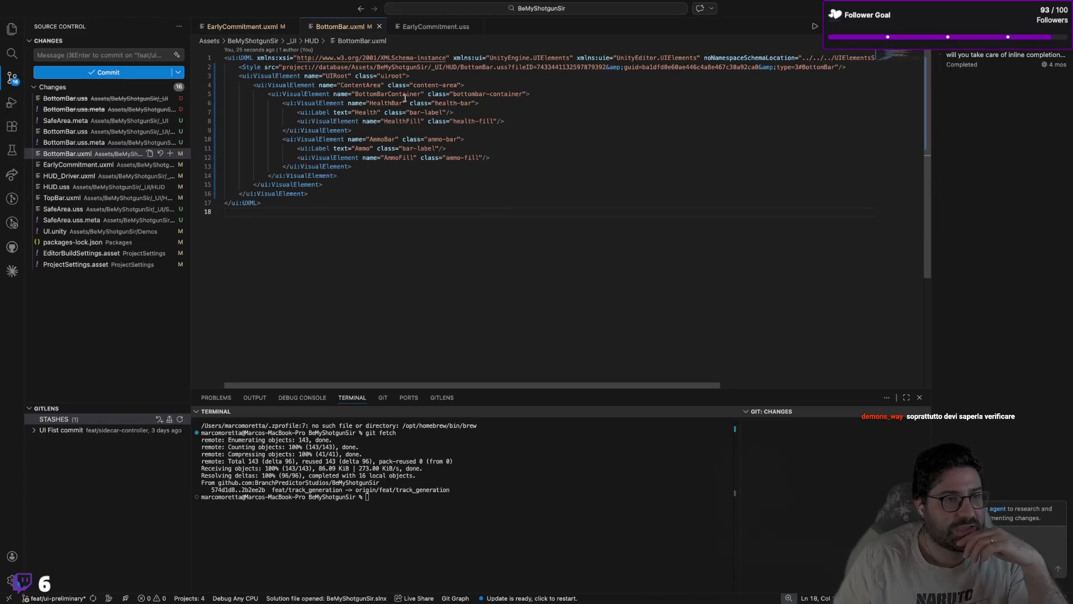
left_click(292, 104)
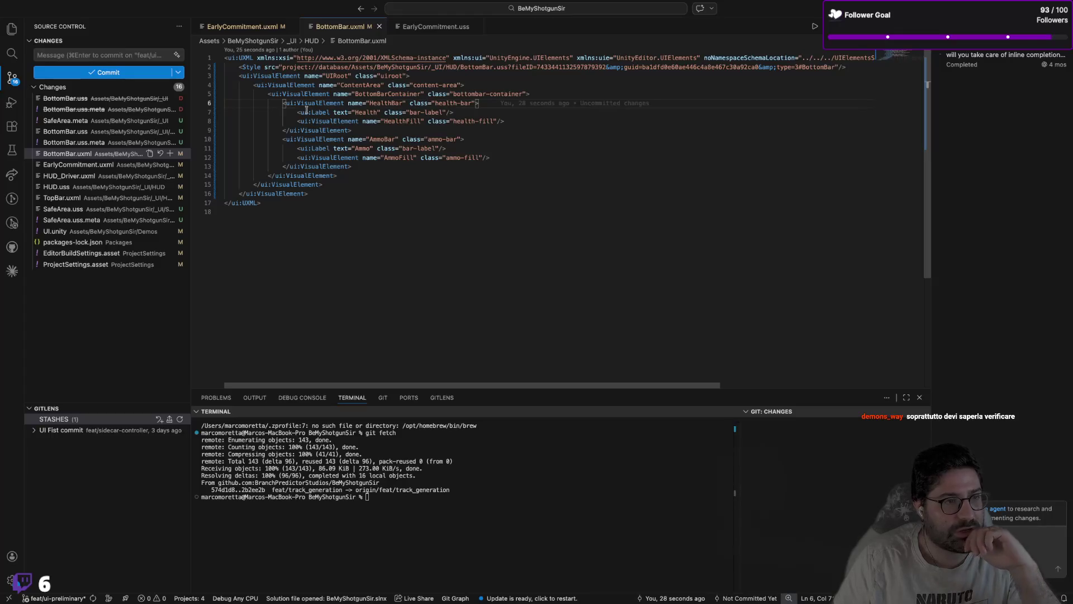
double_click(374, 94)
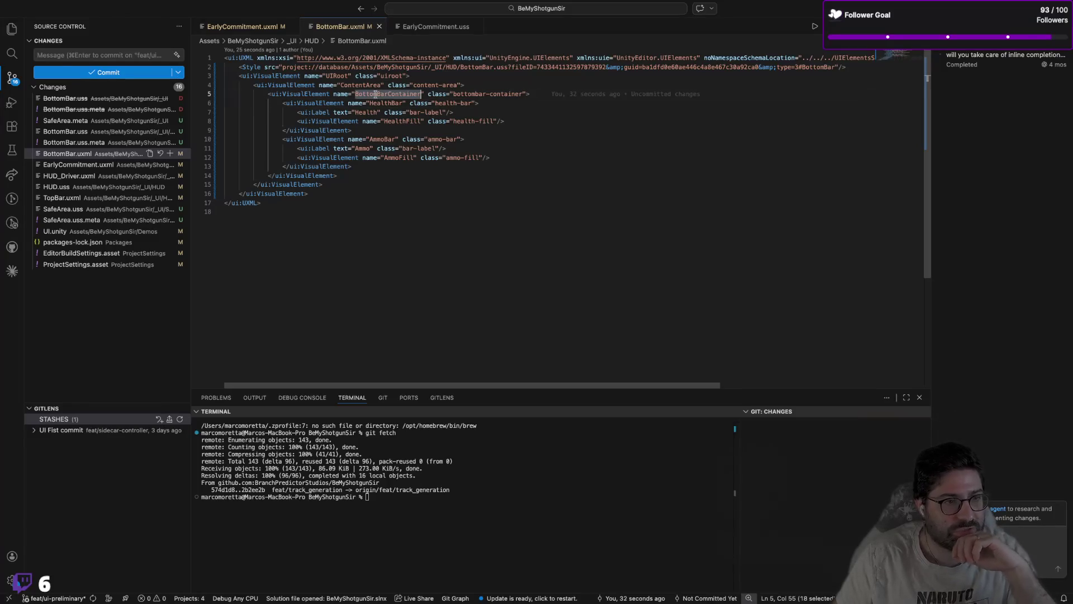
type("DriftC")
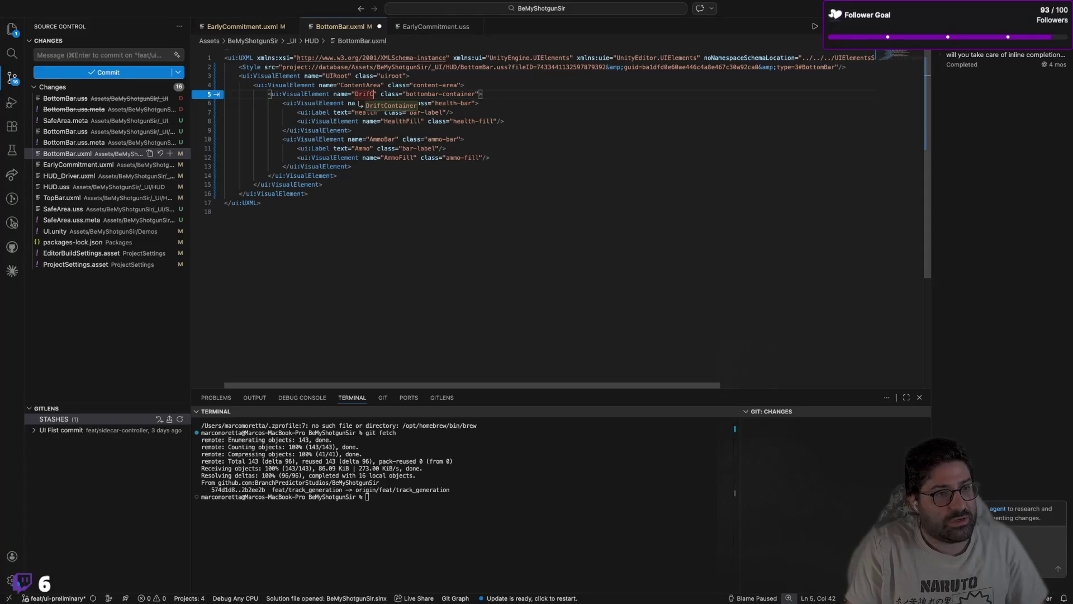
key("BackSpace")
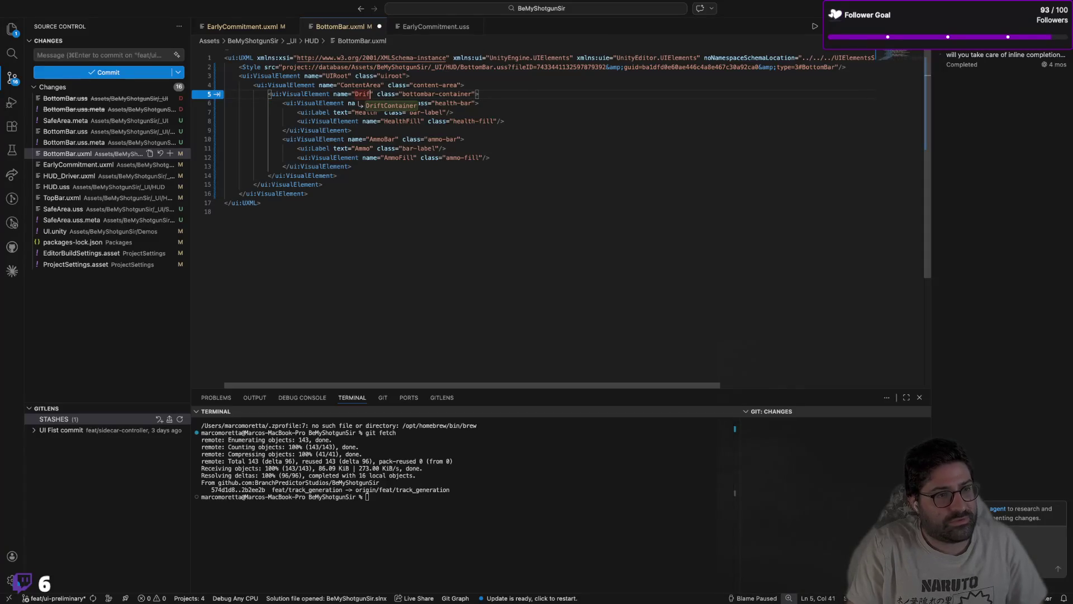
type("Control")
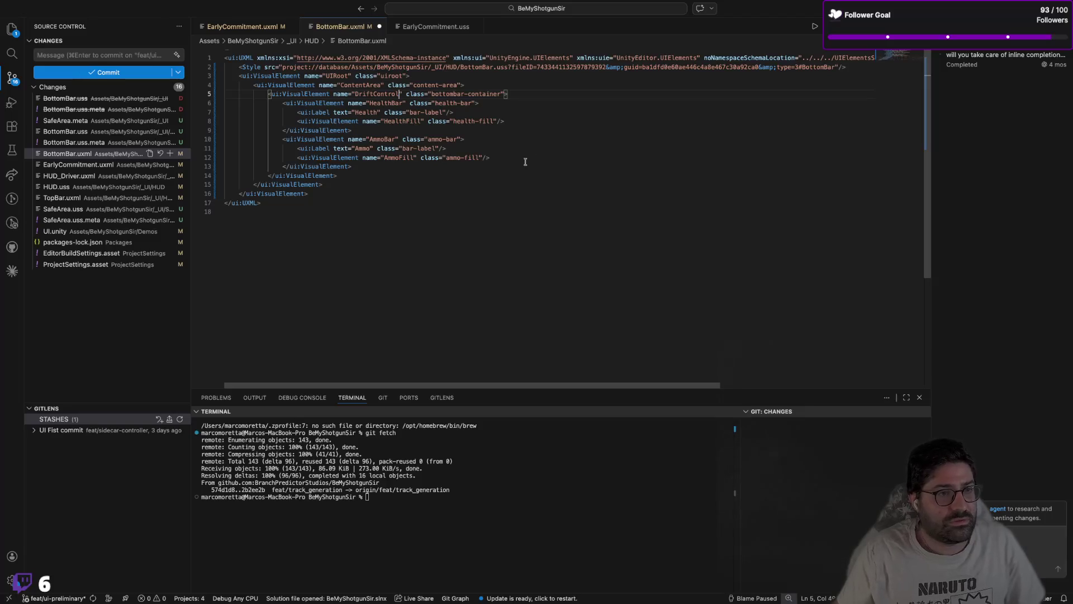
Step: Change the container's class from bottombar-container to drift-control
left_click(468, 94)
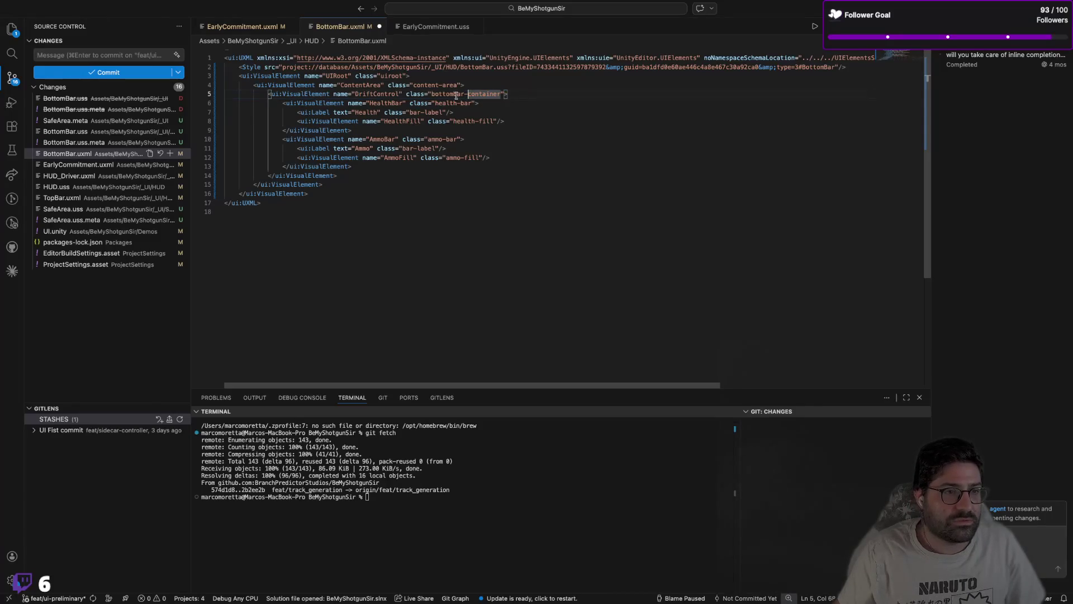
key("Delete")
key("Delete")
key("Delete")
key("BackSpace")
key("BackSpace")
key("BackSpace")
key("BackSpace")
key("BackSpace")
key("BackSpace")
type("drift")
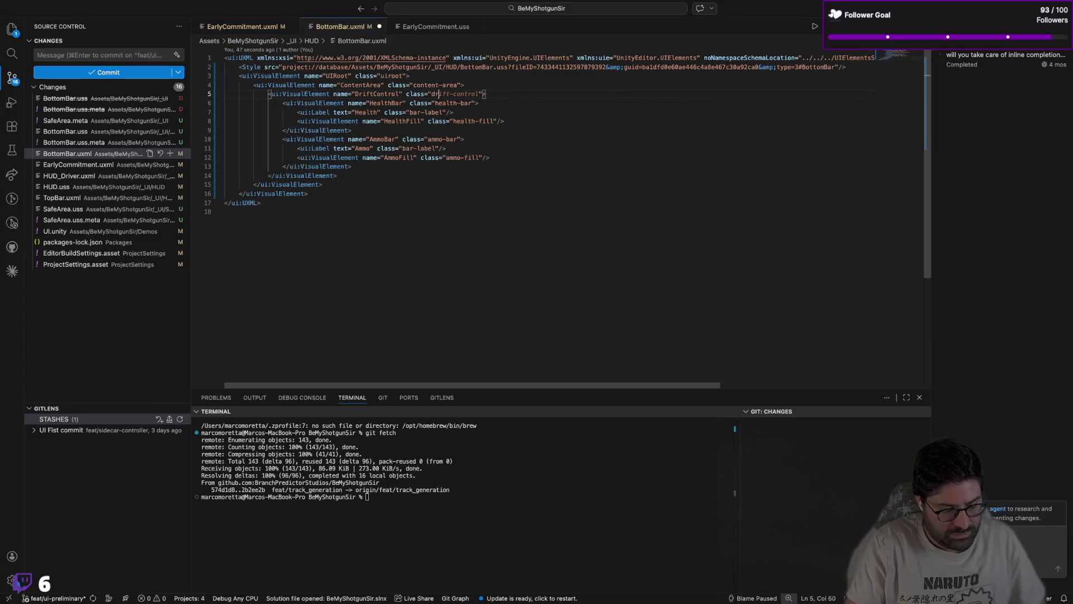
type("-control")
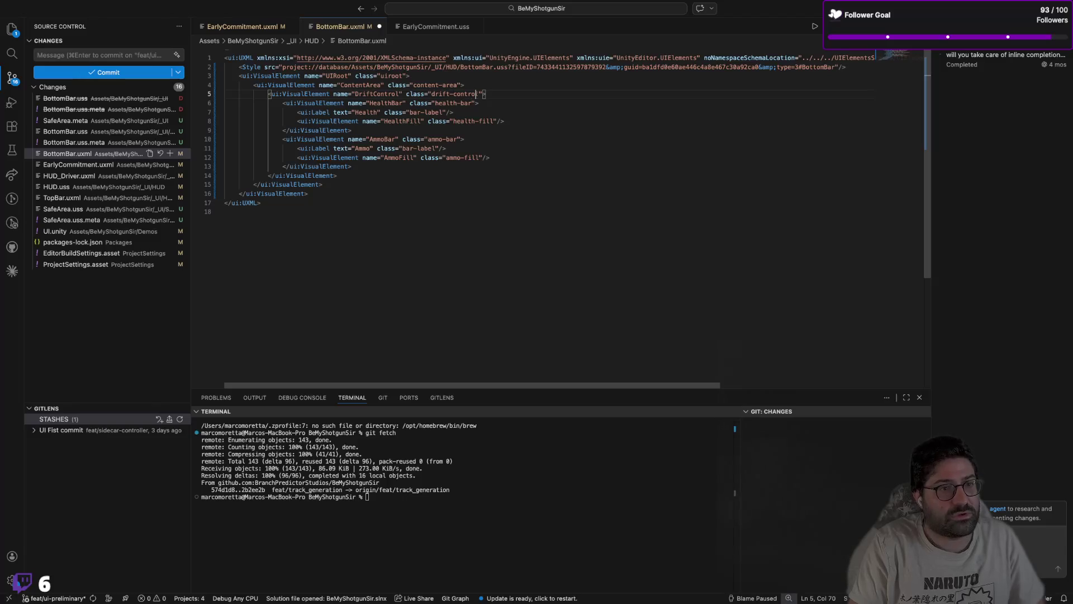
left_click(473, 103)
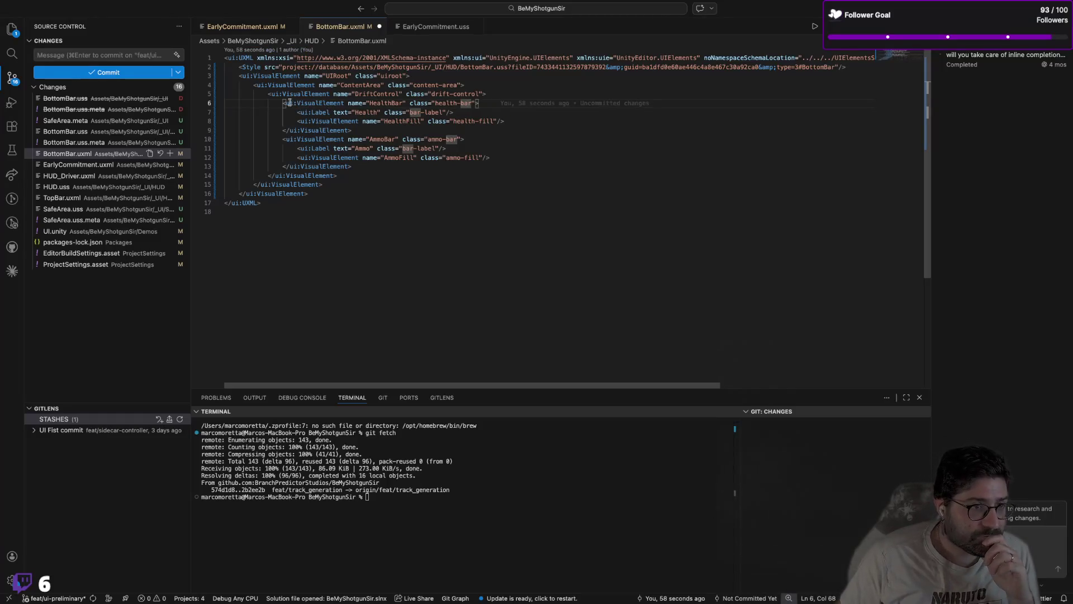
Step: Delete the HealthBar element block, leaving DriftControl empty
left_click_drag(283, 103, 385, 130)
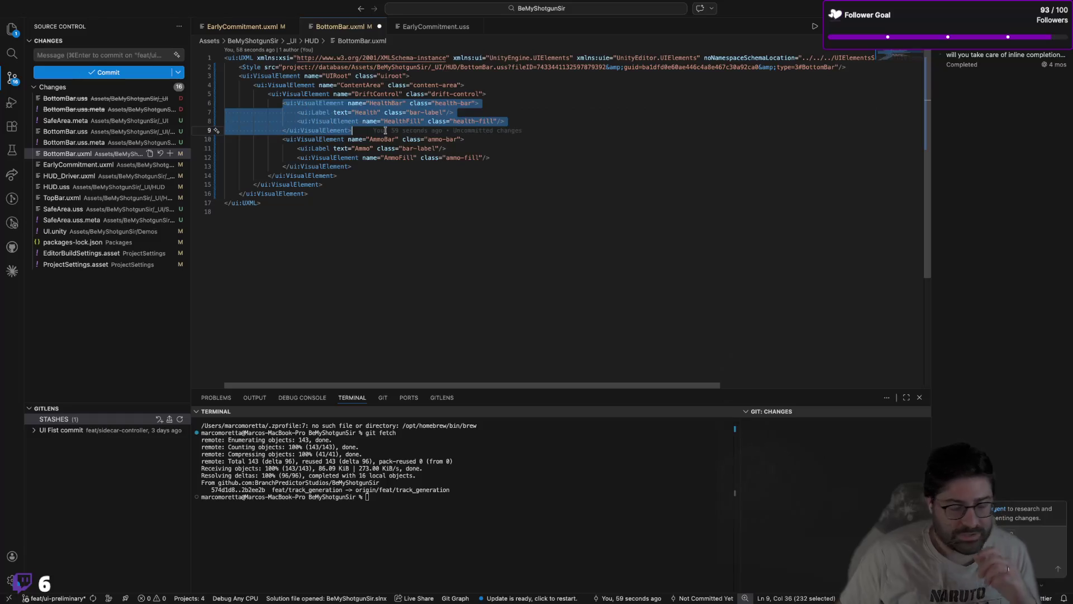
key("BackSpace")
key("Escape")
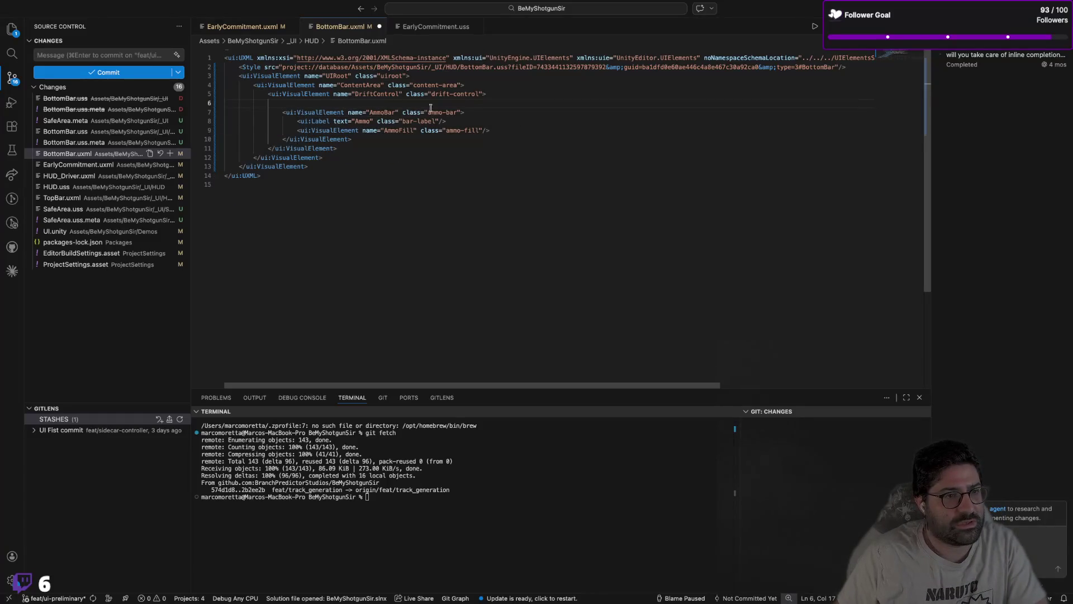
left_click(487, 94)
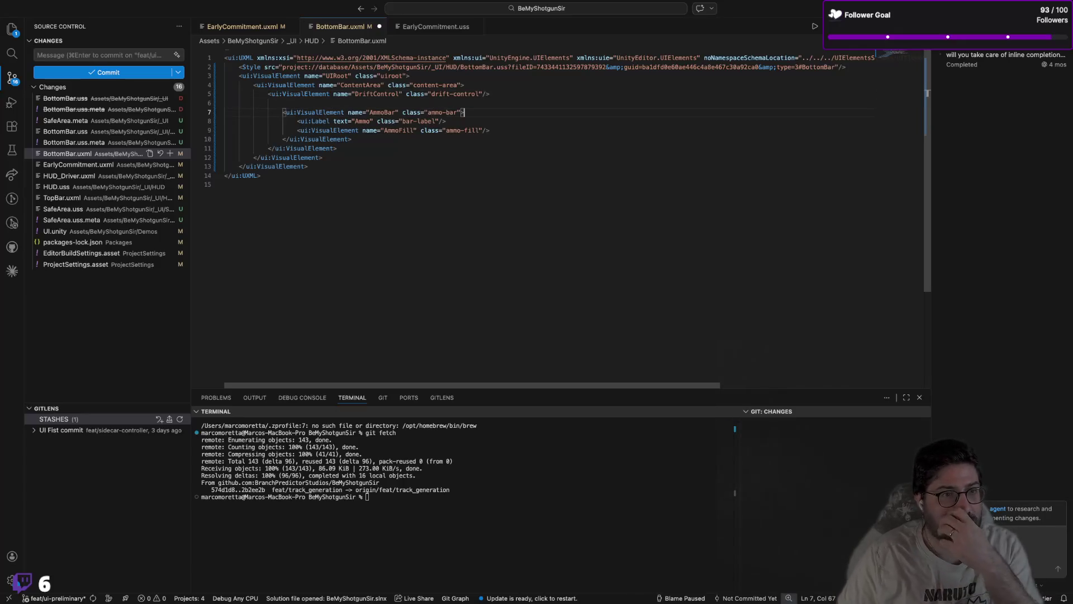
left_click(464, 113)
Step: Rename AmmoBar to SteerControl and set its class to steer-control
double_click(380, 113)
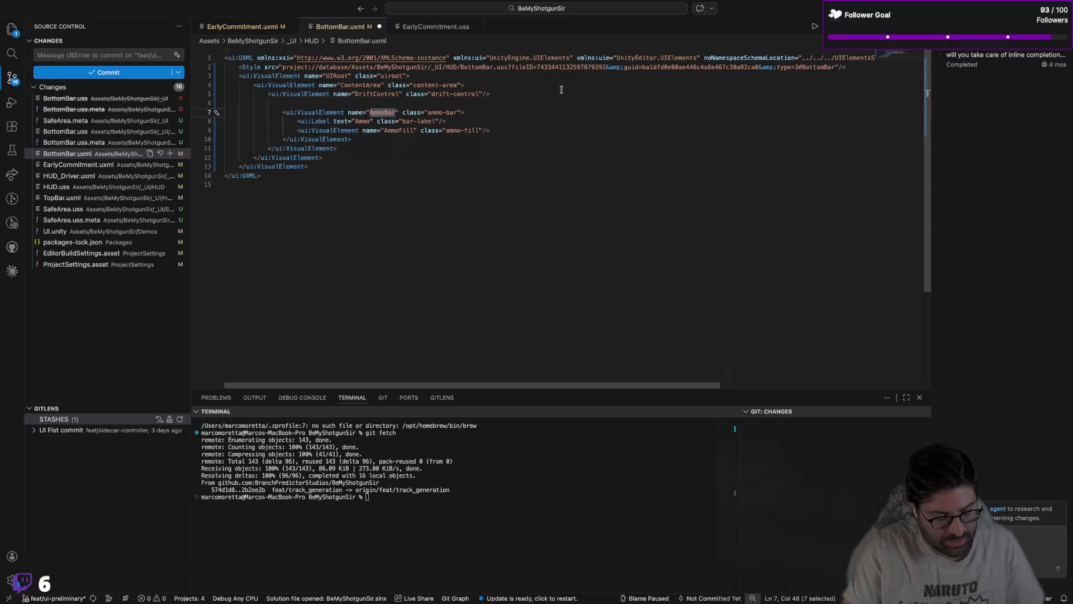
type("Stee")
type("rControl")
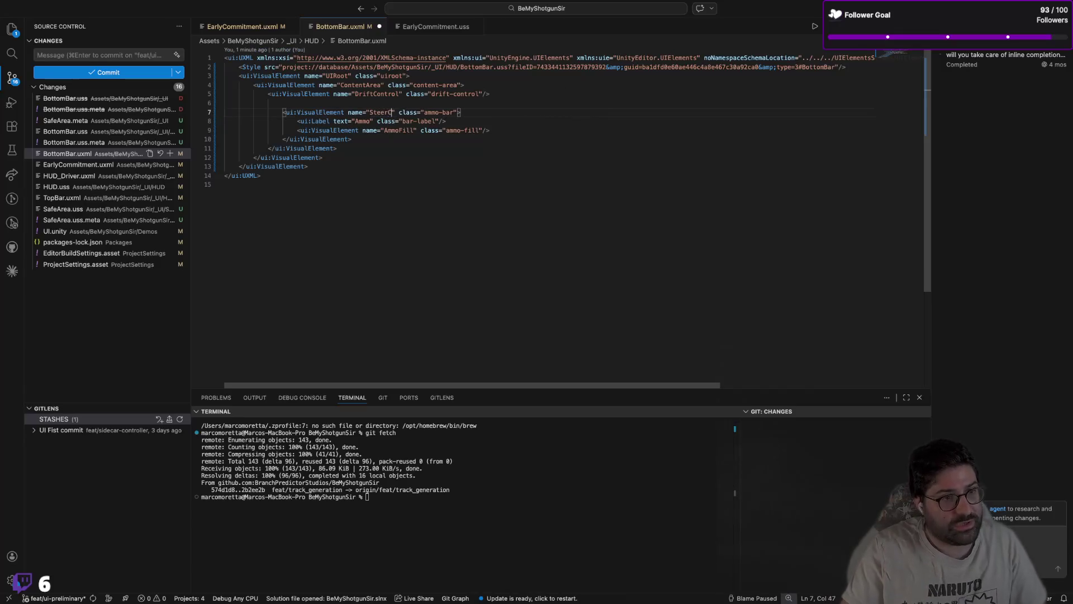
left_click(424, 112)
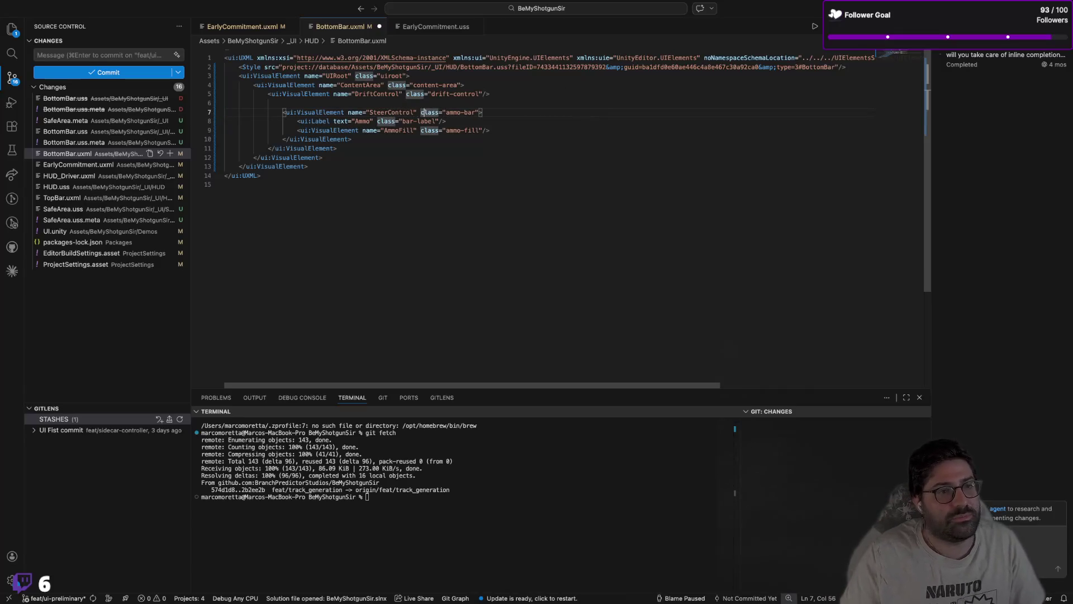
left_click_drag(446, 112, 476, 112)
type("stee")
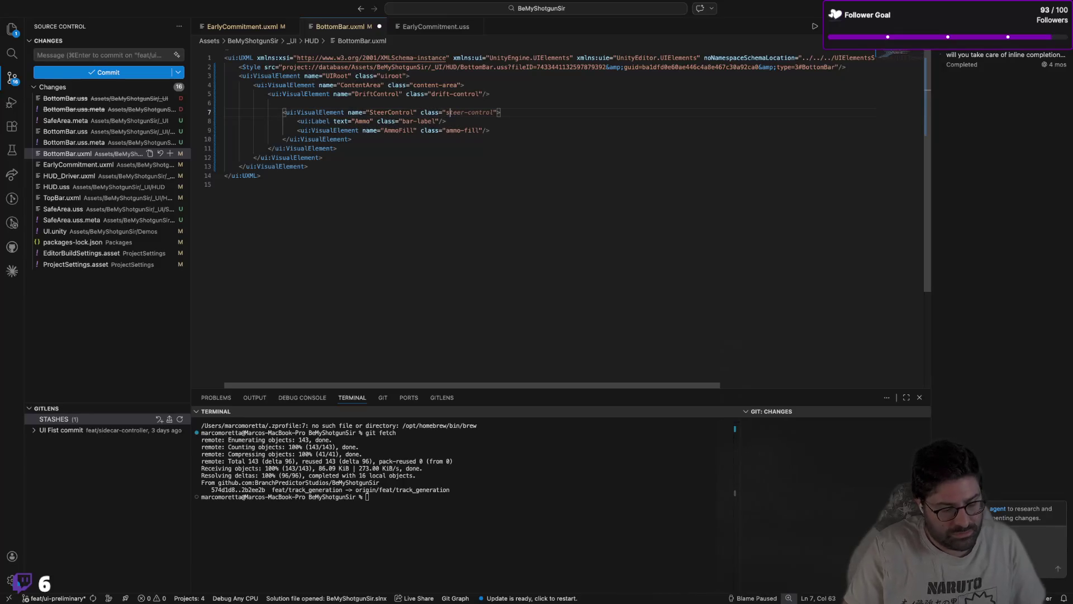
type("r-control")
key("Down")
key("Down")
key("Down")
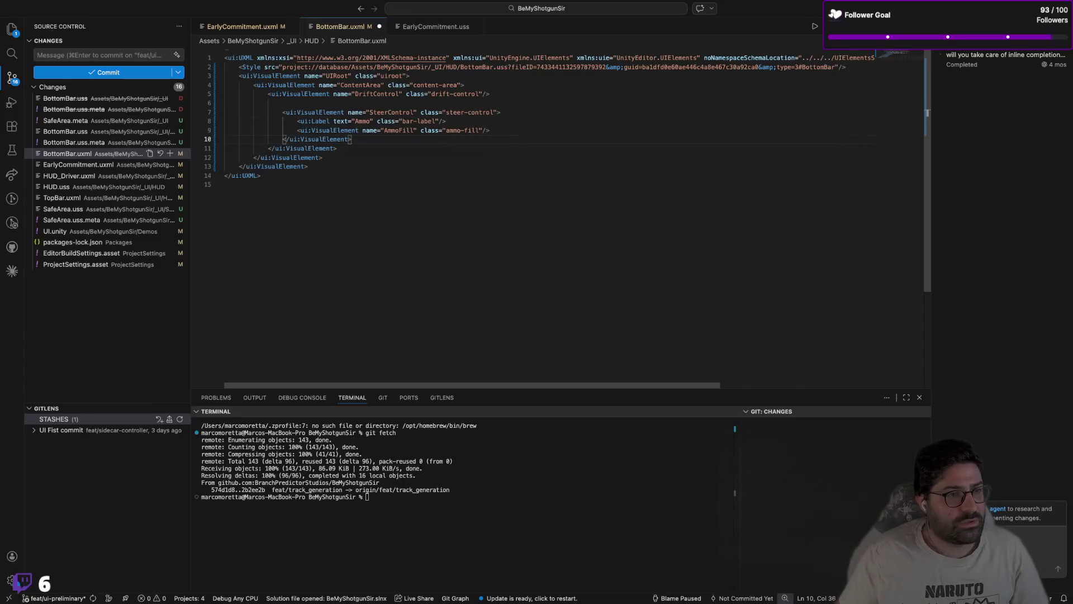
Step: Delete the Ammo label and fill elements inside SteerControl
key("shift+Up")
key("shift+Up")
key("shift+Up")
key("shift+End")
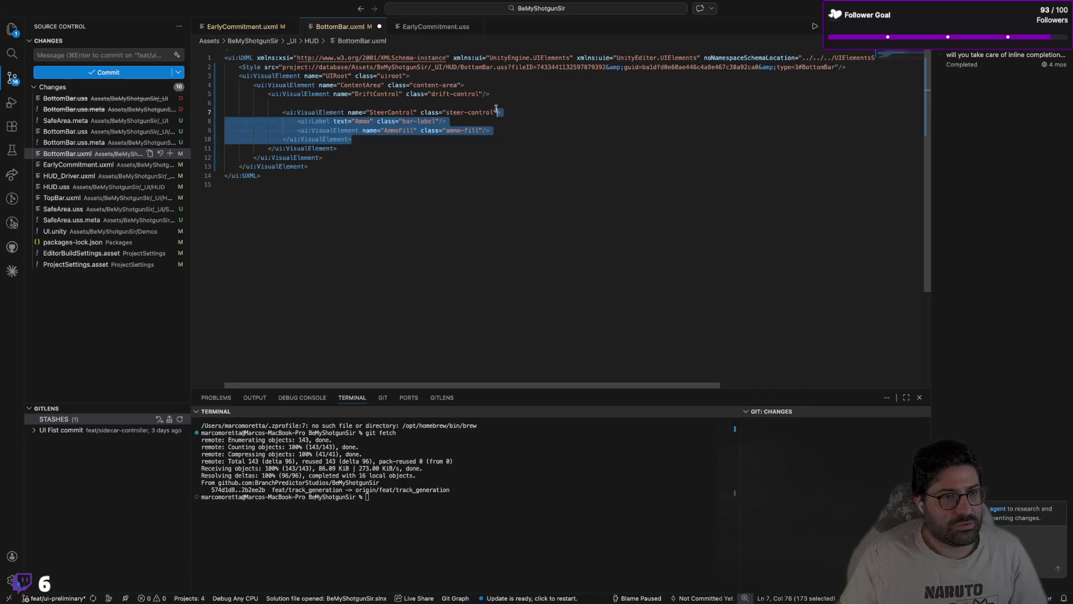
mouse_move(511, 127)
left_mouse_down()
mouse_move(228, 120)
mouse_move(235, 112)
mouse_move(226, 122)
left_mouse_up()
key("BackSpace")
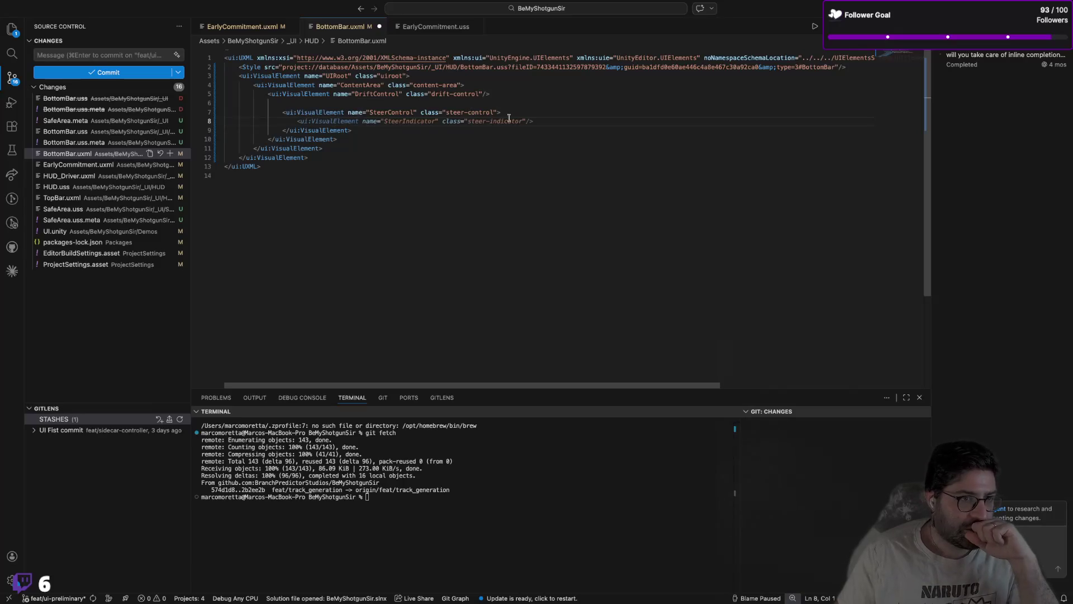
Step: Start a <ui:Button element on the indented empty line inside SteerControl
mouse_move(313, 122)
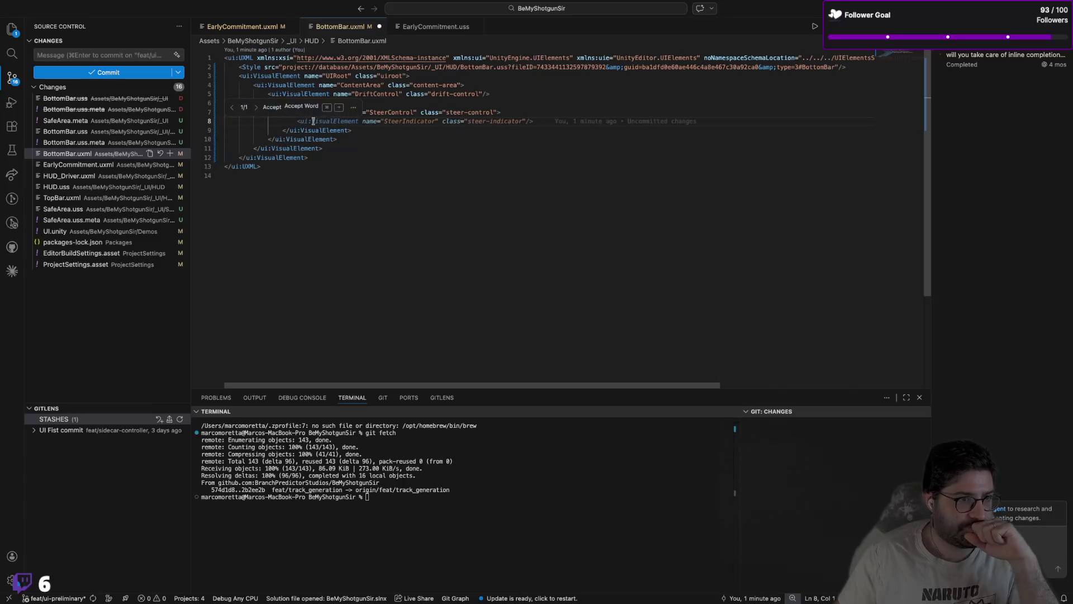
key("Tab")
key("Tab")
key("Tab")
type("<ui:")
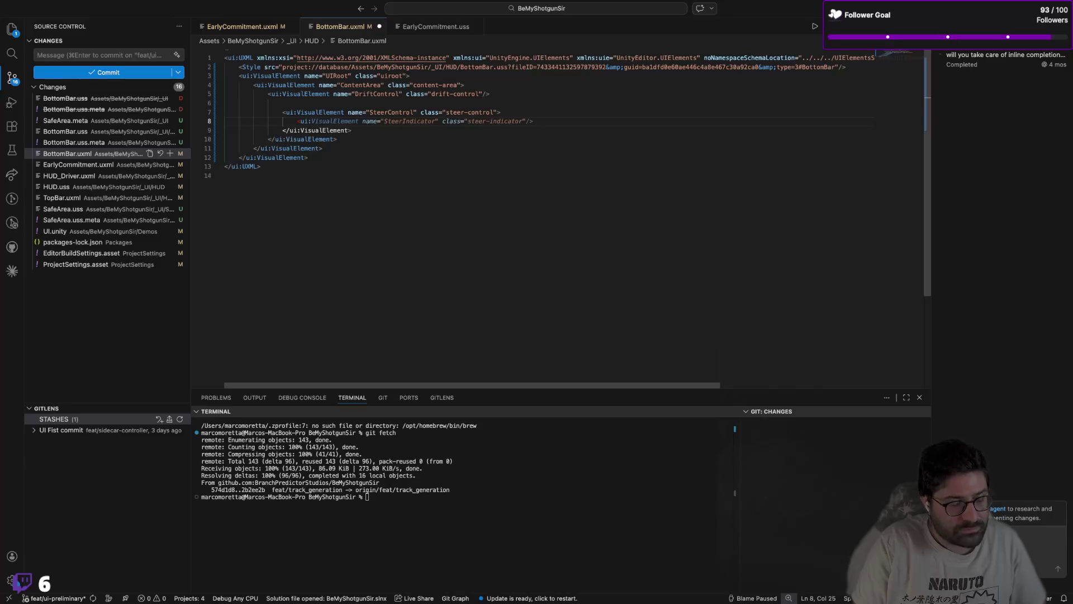
type("Button")
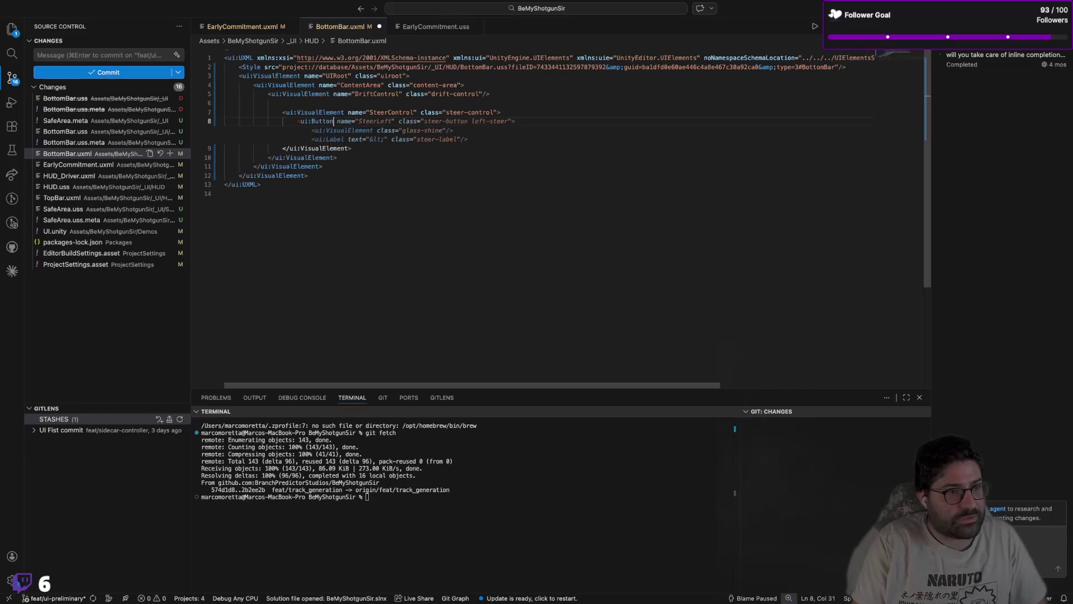
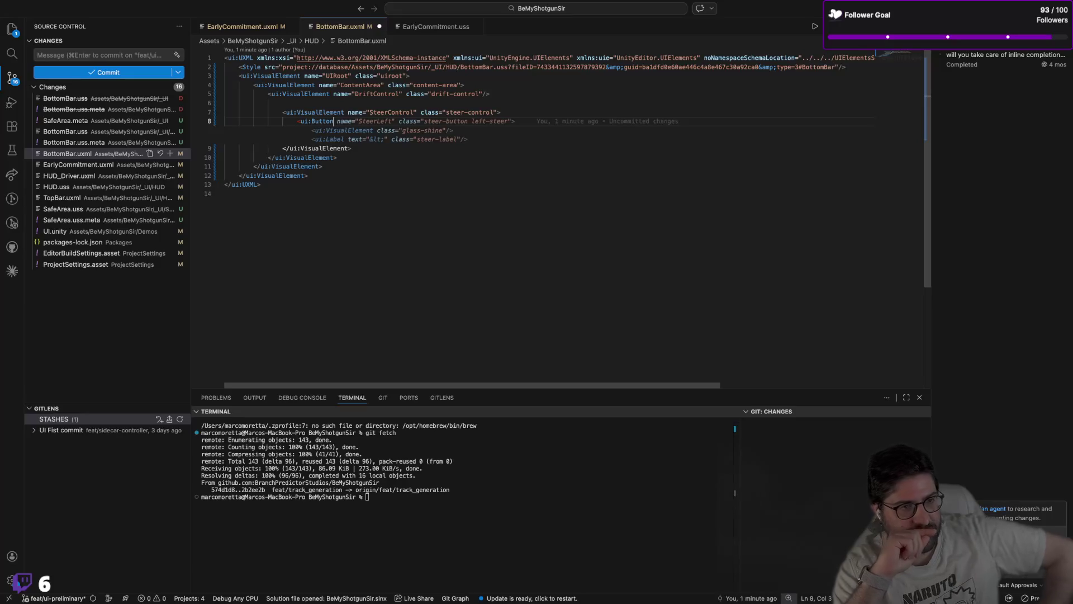
Step: Accept the suggested button contents and rename the SteerLeft button to SteerJoystick
key("alt+Right")
key("Right")
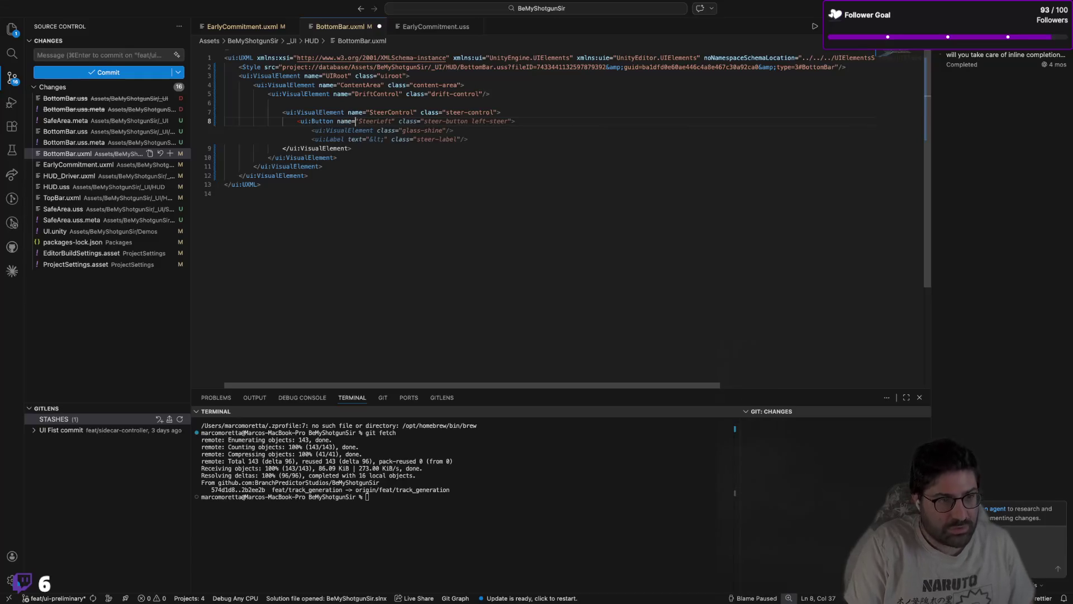
key("Tab")
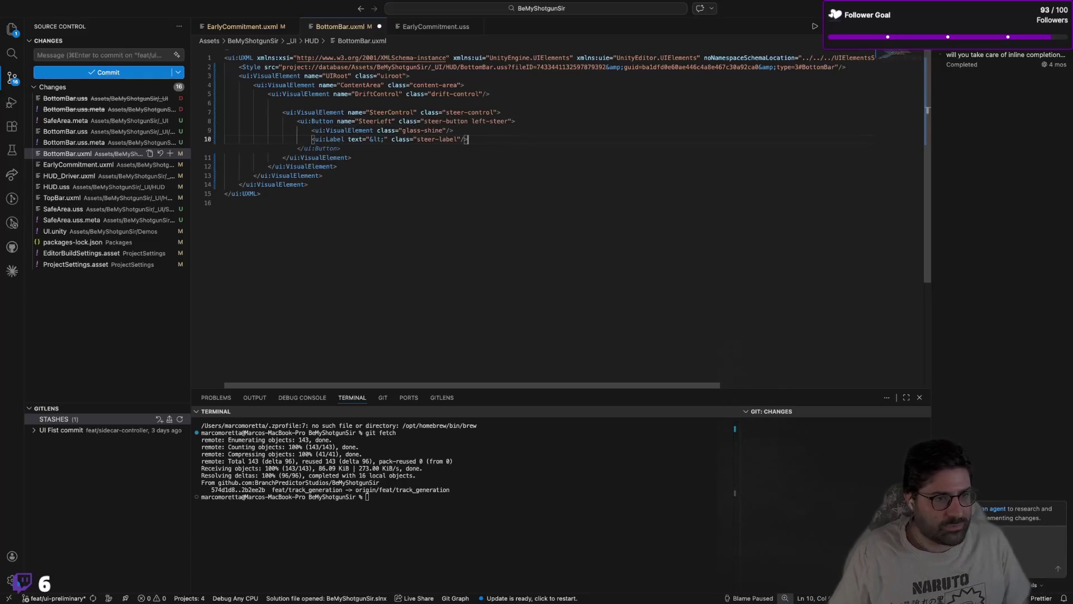
double_click(362, 121)
type("Steer")
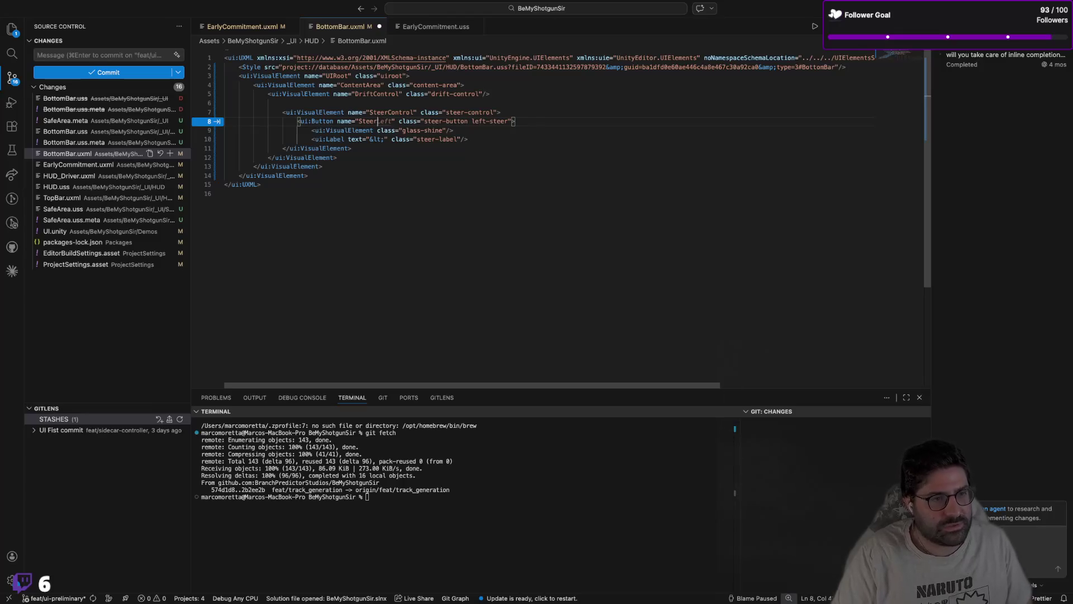
type("Joystic")
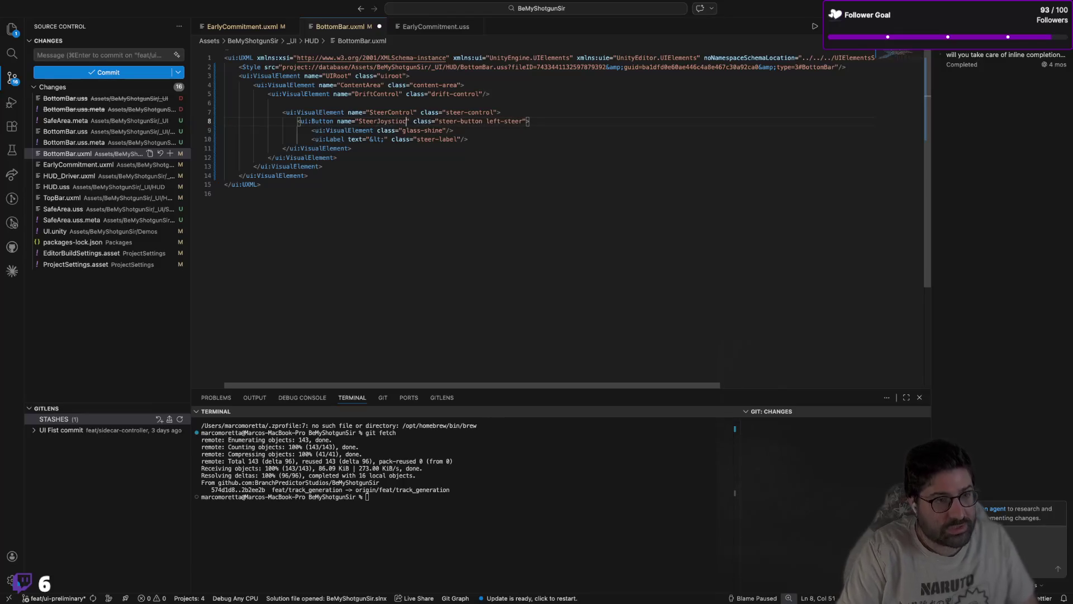
type("k")
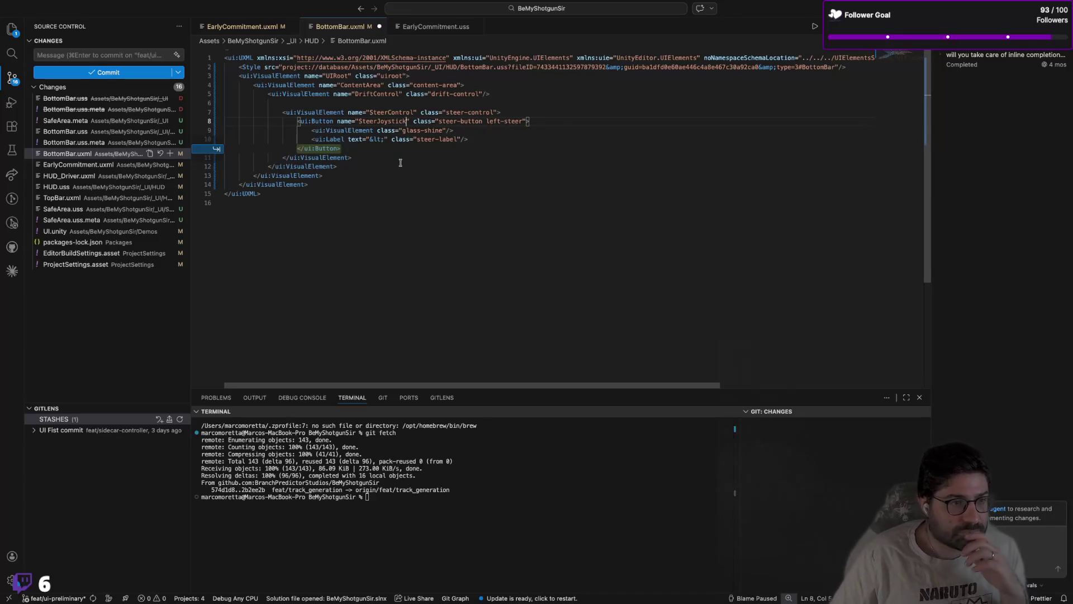
key("Tab")
key("Tab")
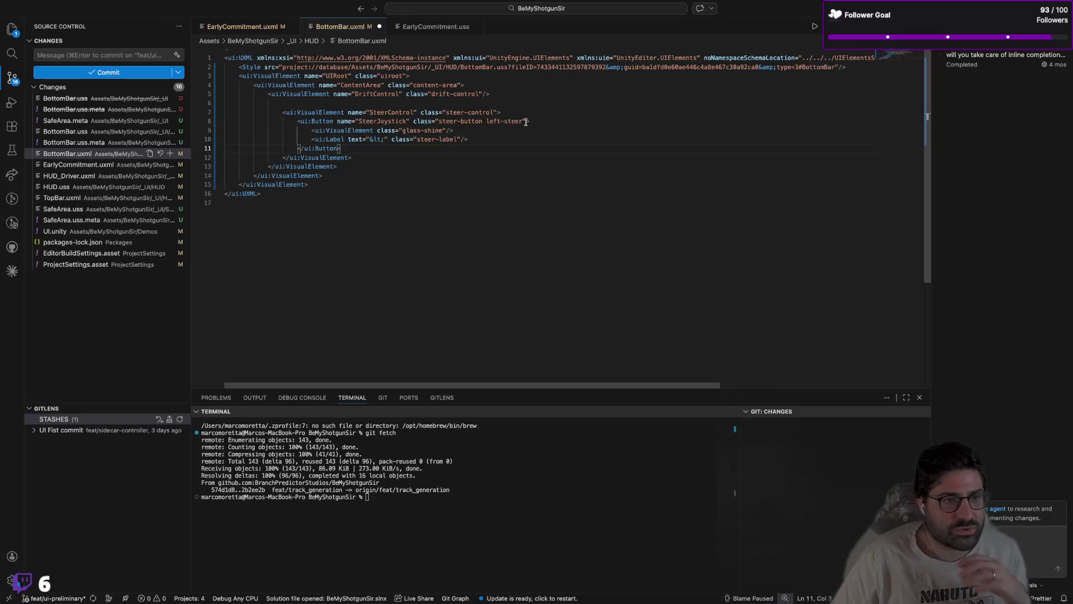
Step: Replace the button's left-steer classes with the single class steer-joystick
left_click(526, 122)
double_click(490, 121)
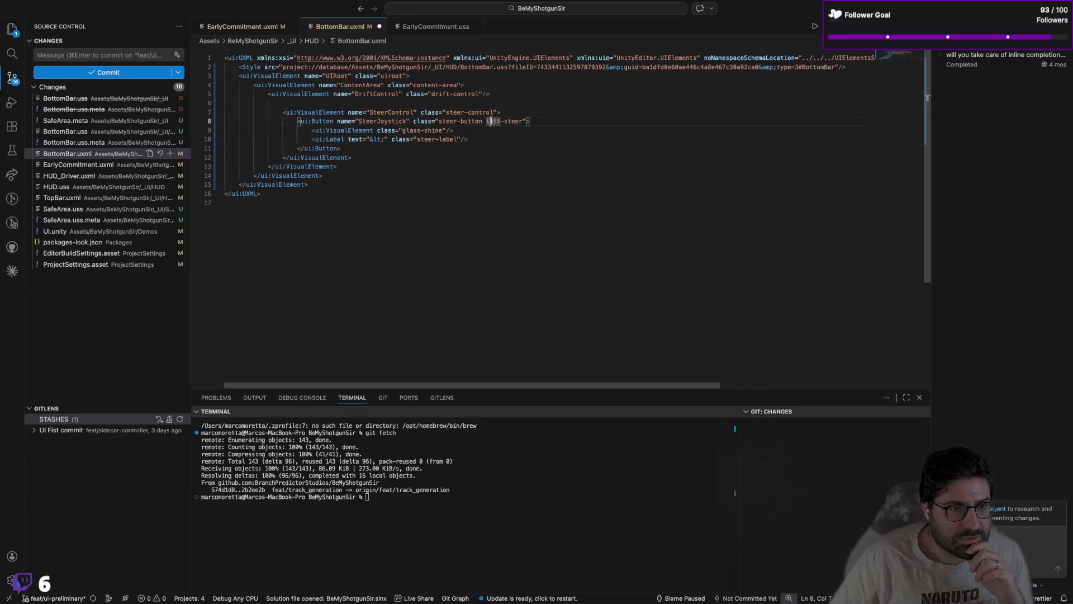
left_click(521, 122)
key("BackSpace")
key("BackSpace")
key("BackSpace")
key("BackSpace")
type("joystick")
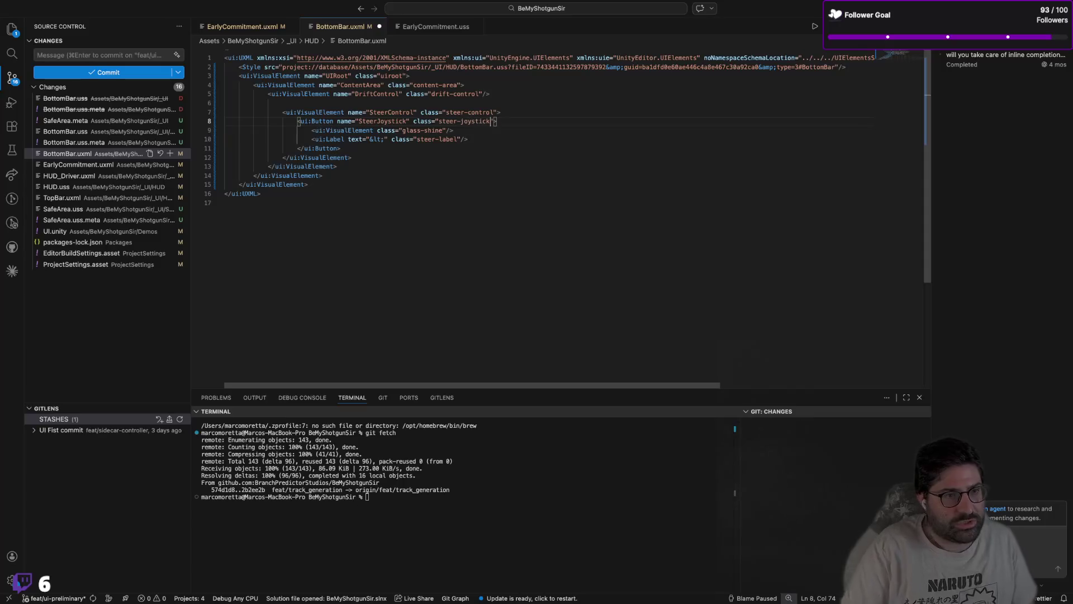
left_click(450, 131)
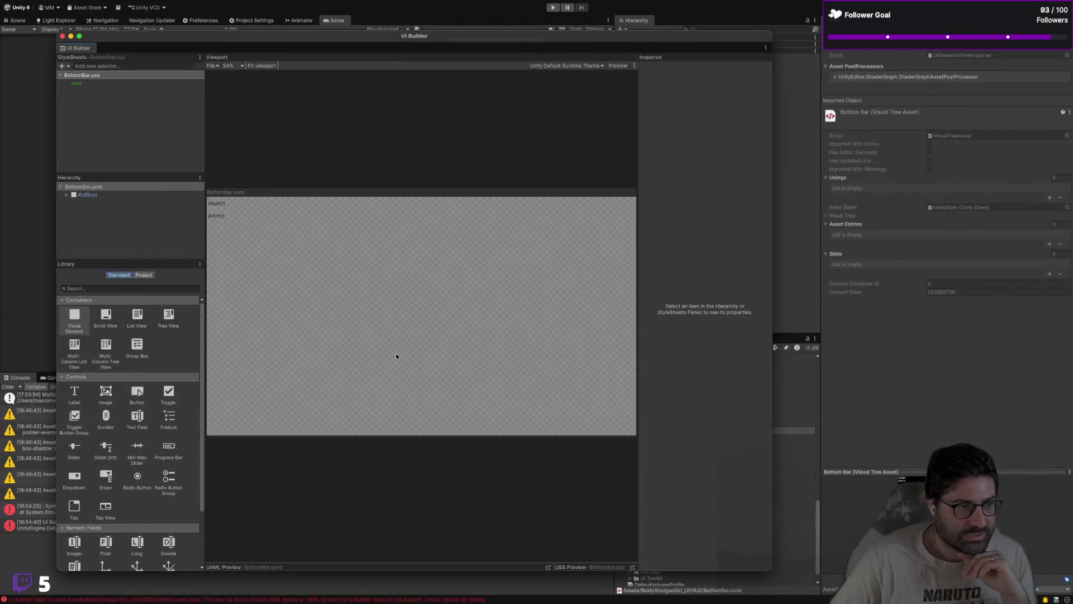
Step: Restore the UI Builder window to a smaller size and move it aside to reveal the Game view
left_click(777, 497)
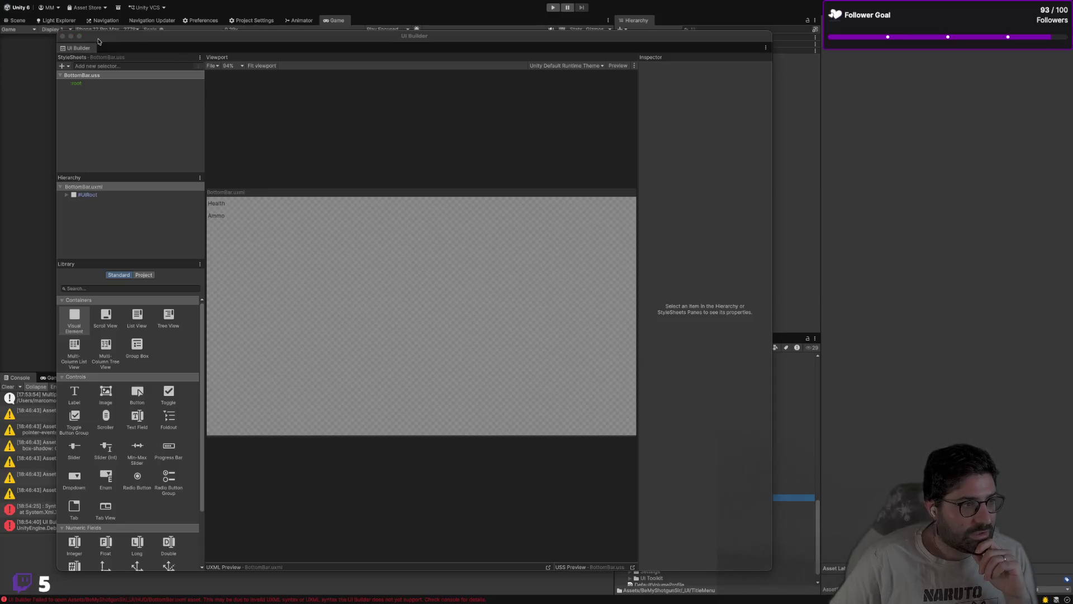
left_click(79, 36)
mouse_move(284, 171)
left_mouse_down()
mouse_move(458, 189)
mouse_move(242, 113)
left_mouse_up()
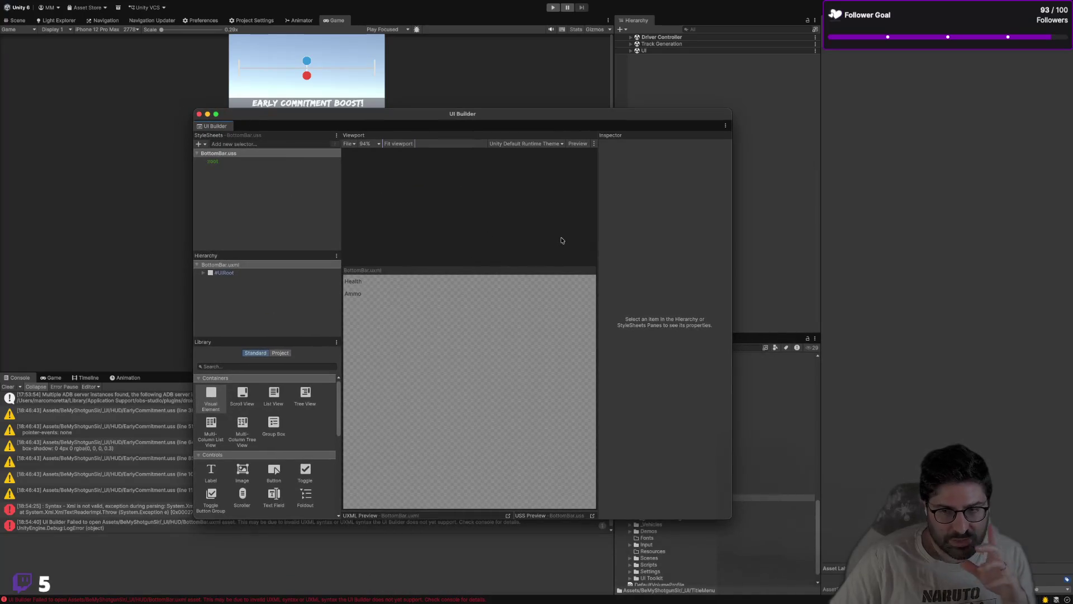
key("ctrl+Right")
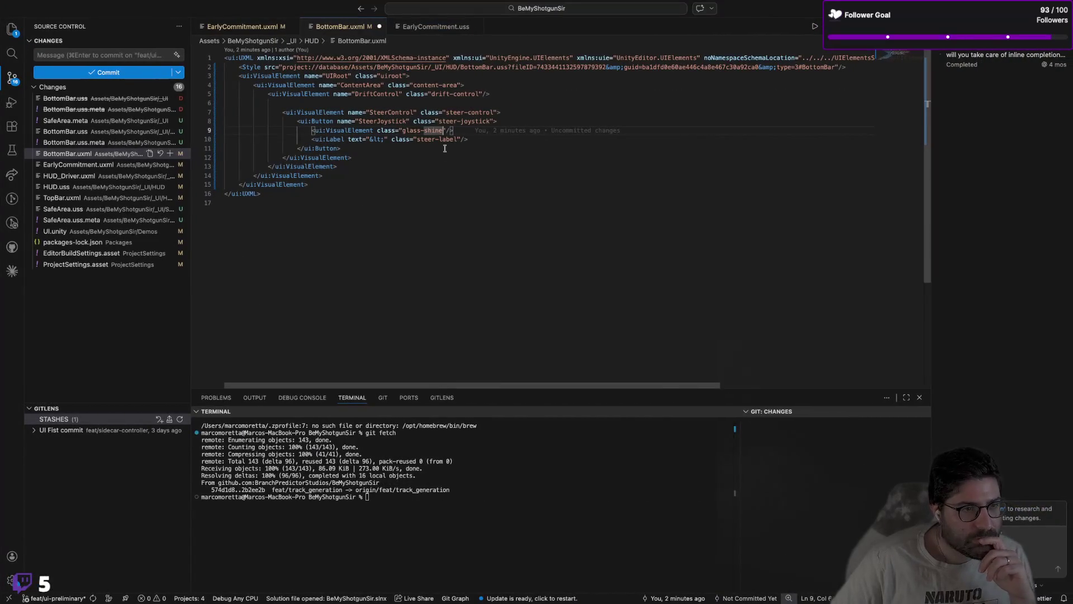
Step: Complete the steer label's text entity so it reads &lt;
left_click(355, 141)
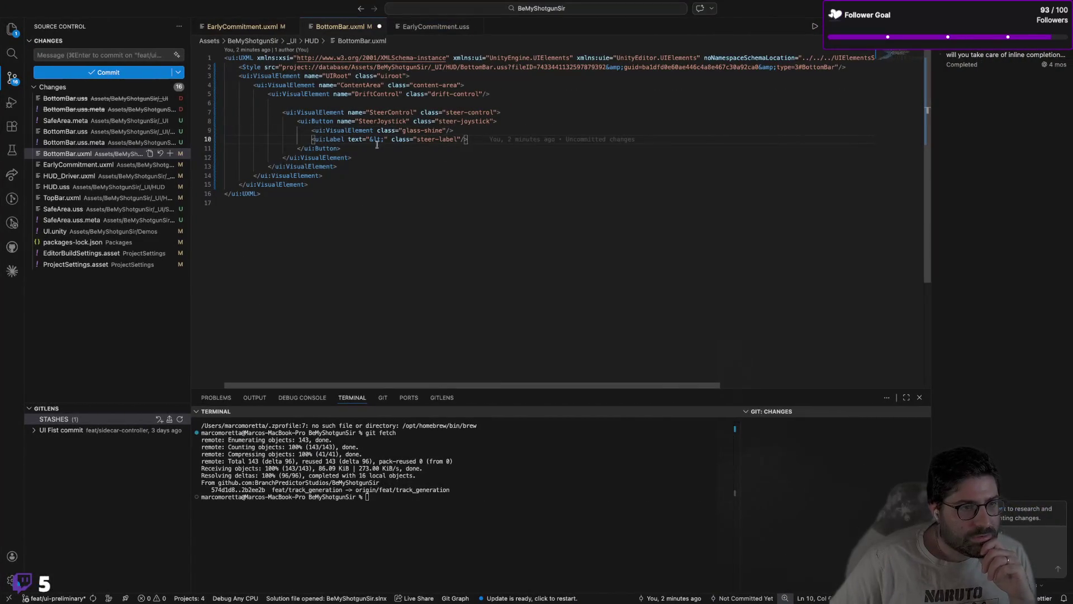
key("alt+Right")
key("alt+Right")
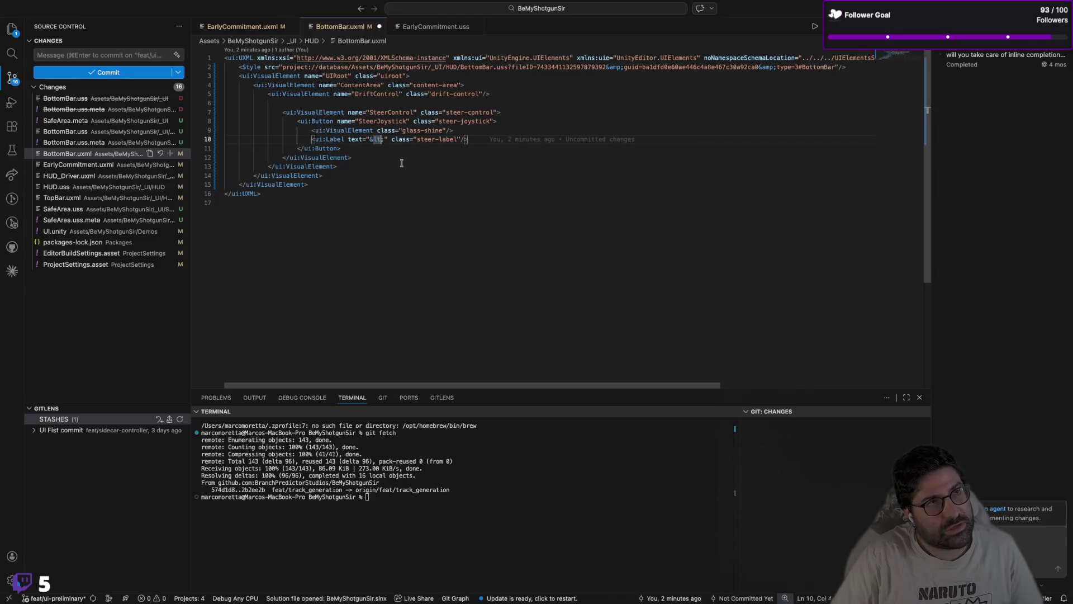
type(";")
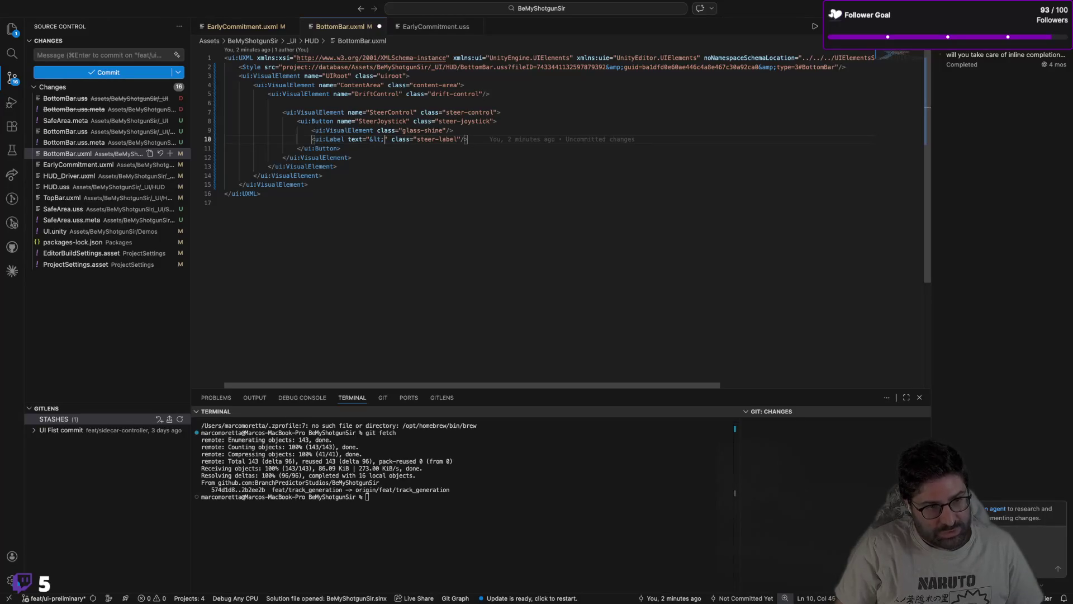
type("<<")
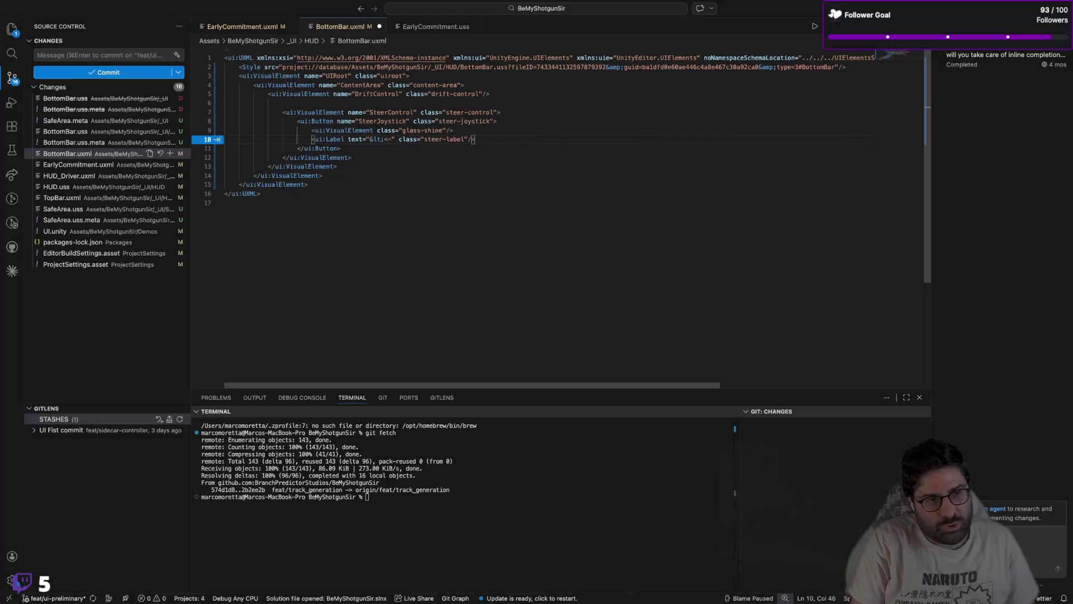
key("Escape")
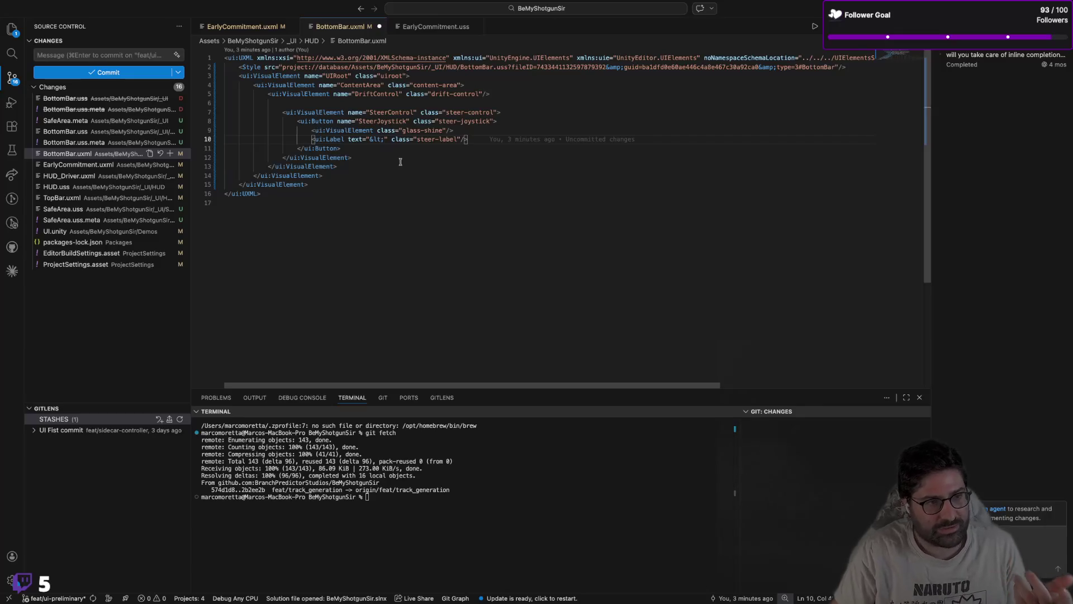
Step: Check the closing button tag and select the label's &lt; text for editing
left_click(298, 148)
left_click(337, 148)
key("Home")
key("shift+Left")
key("shift+Left")
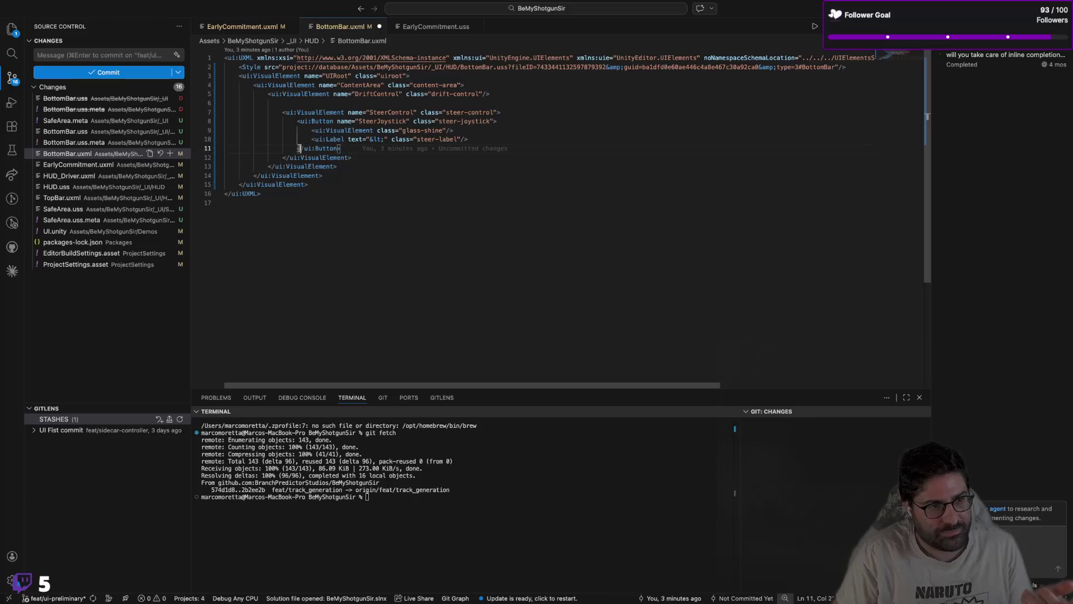
double_click(373, 139)
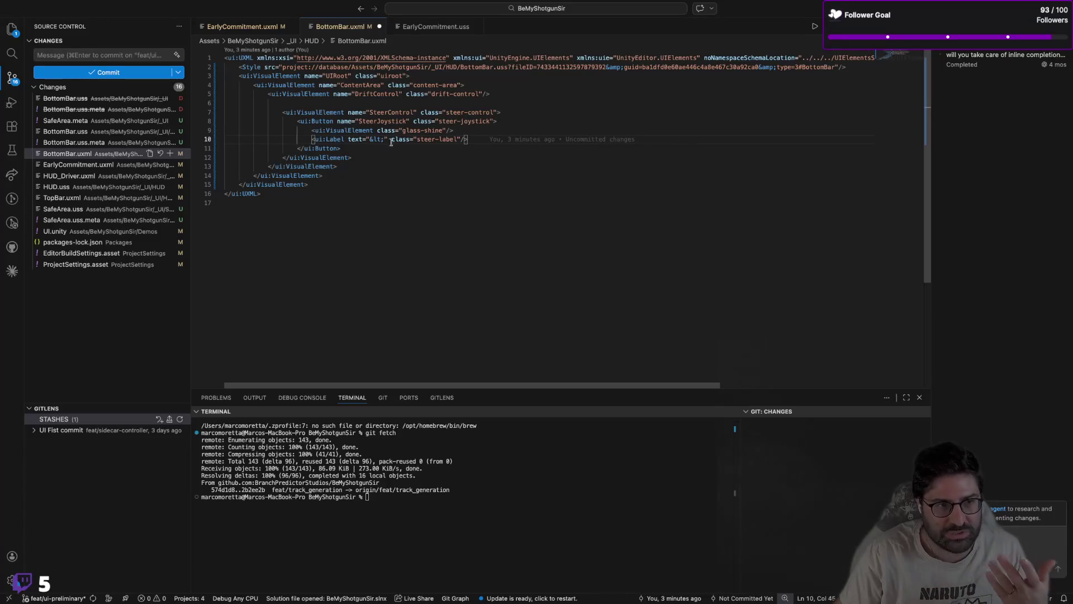
left_click_drag(370, 139, 380, 139)
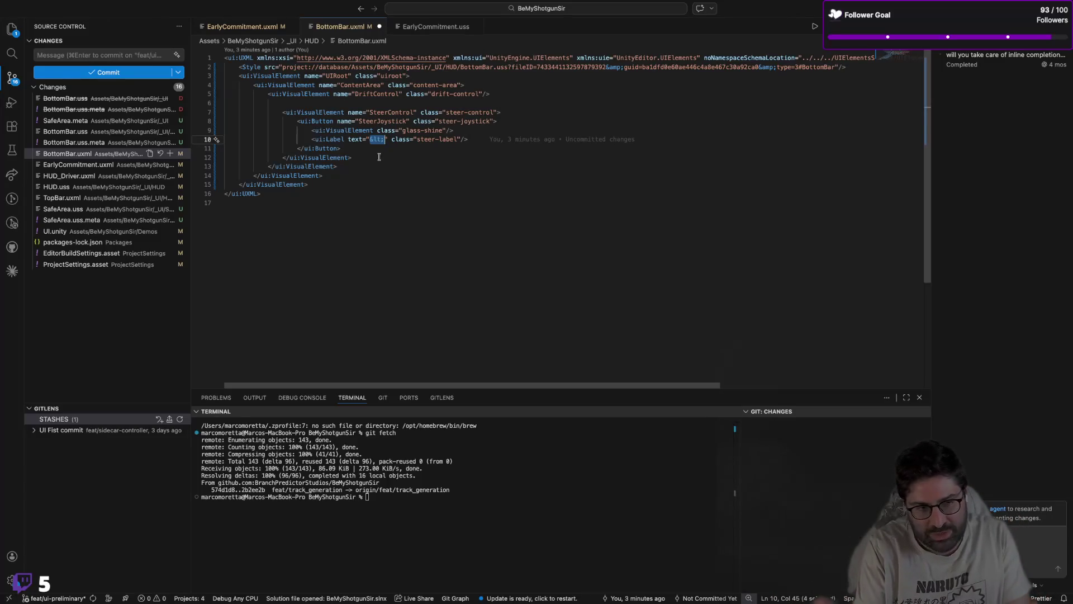
Step: Edit the steer label text to read "&lt; STEER &gt;"
key("Escape")
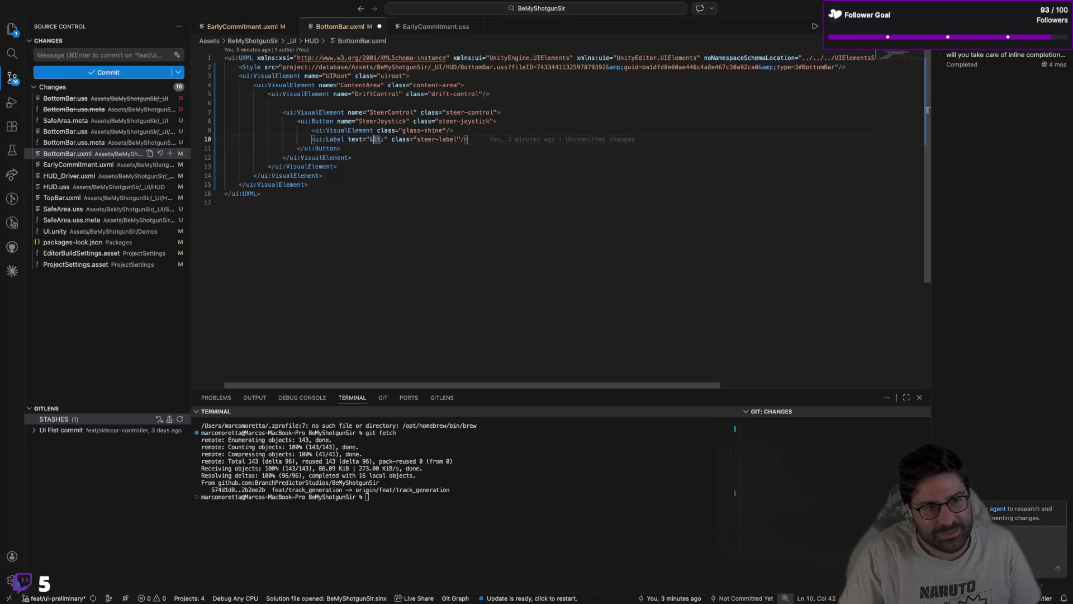
type("&lt;")
left_click(382, 139)
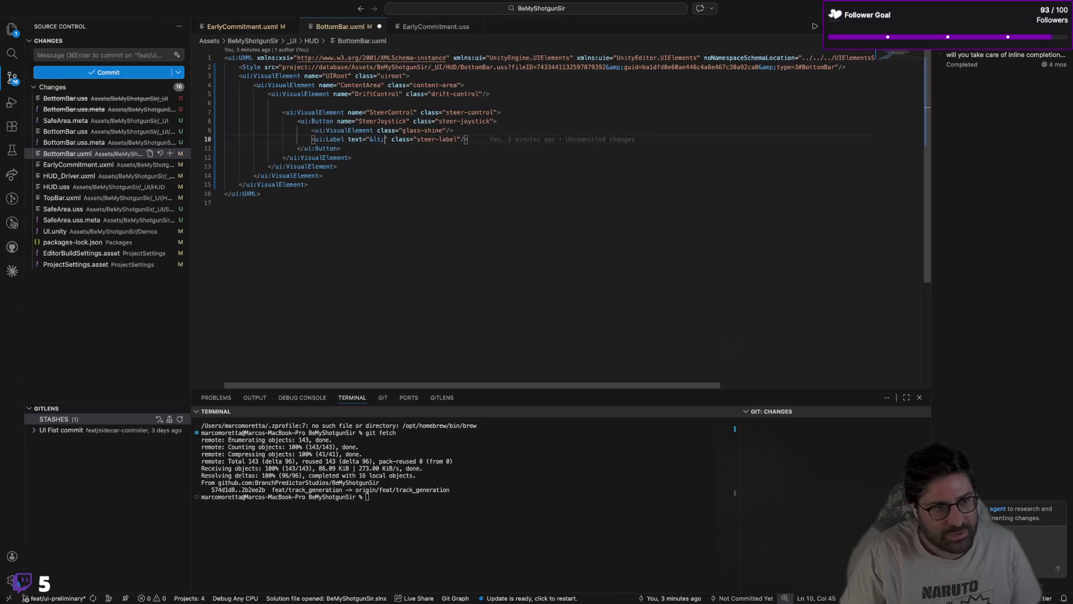
type("&gt;")
left_click(392, 139)
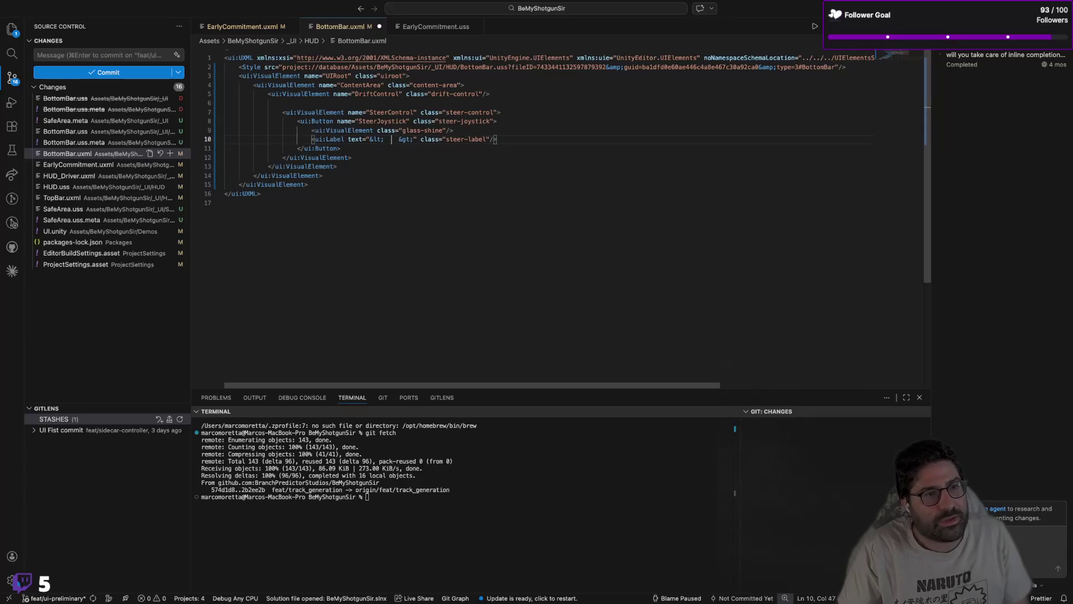
type("STEER")
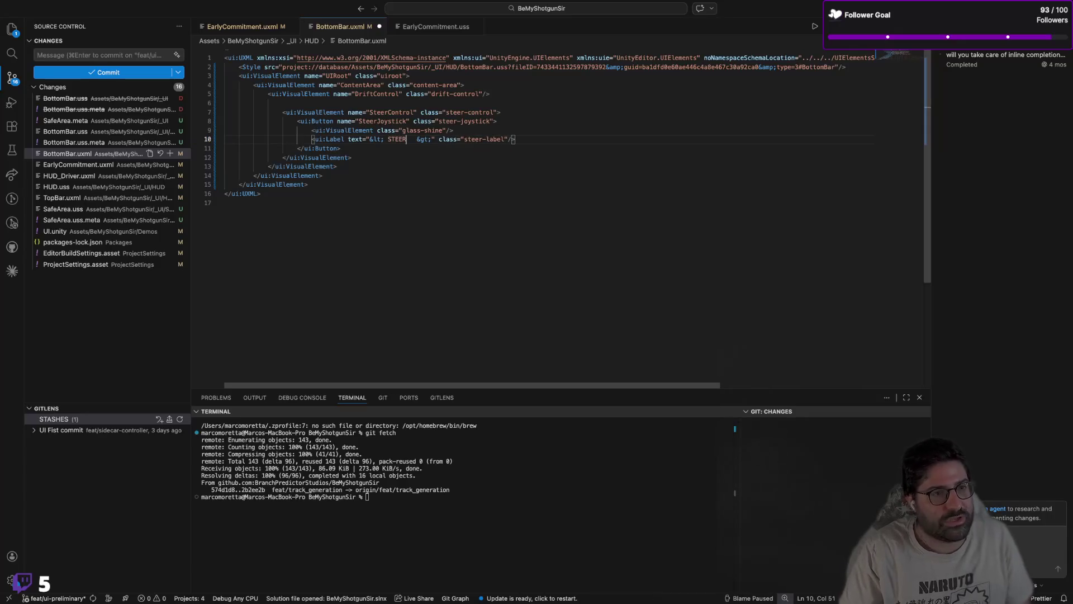
key("Delete")
left_click(399, 140)
Step: Save BottomBar.uxml, check it in Unity, and dismiss the UXML parse error
key("super+s")
left_click(440, 222)
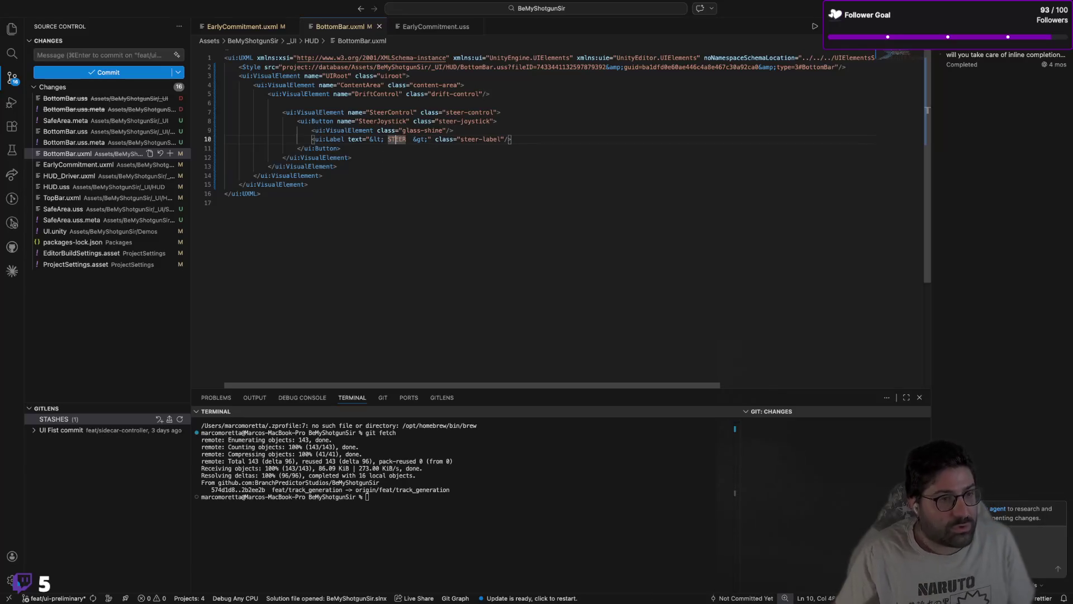
key("super+Tab")
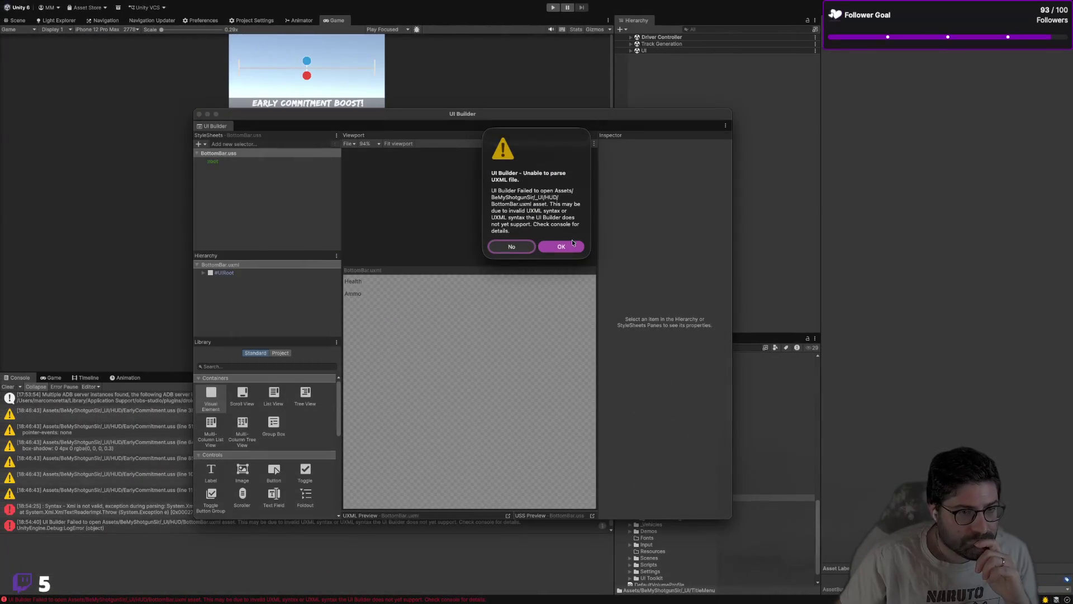
left_click(572, 243)
key("super+Tab")
left_click(499, 129)
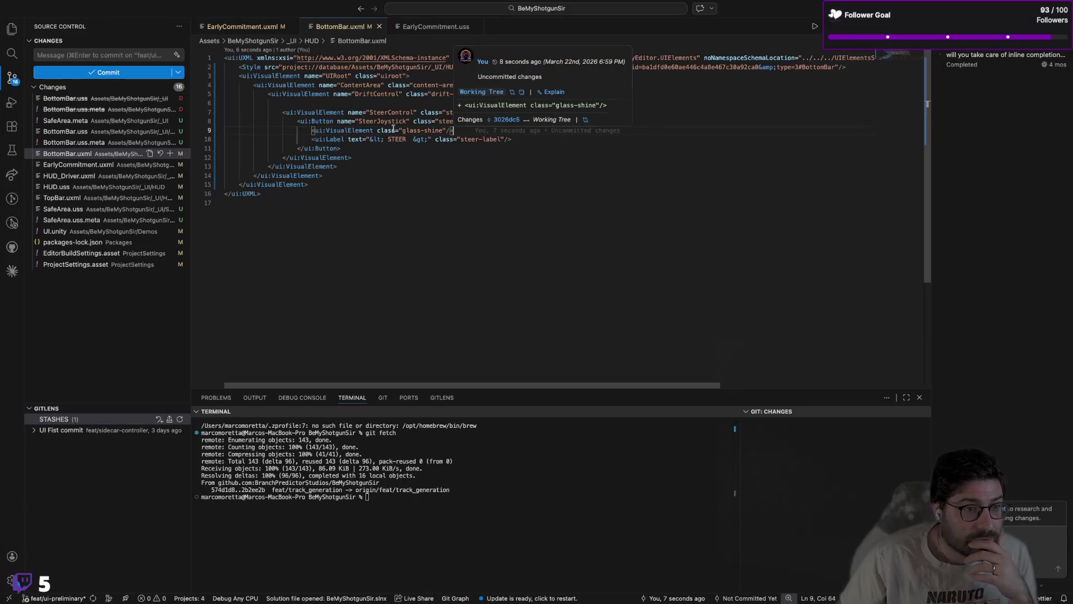
Step: Delete the extra </ui:VisualElement> closing tag line in BottomBar.uxml
left_click(507, 120)
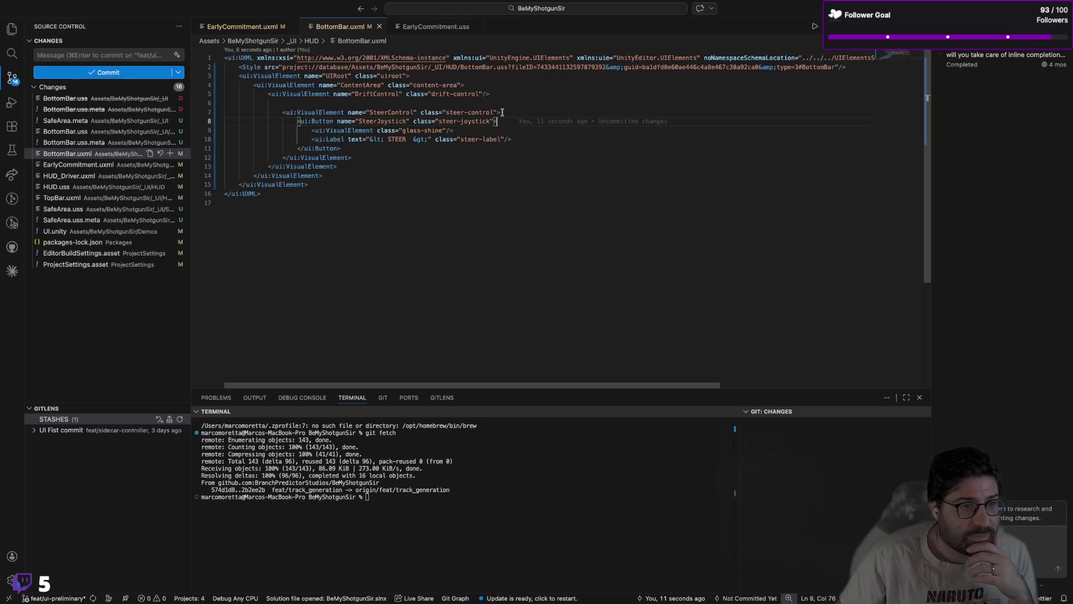
left_click(401, 158)
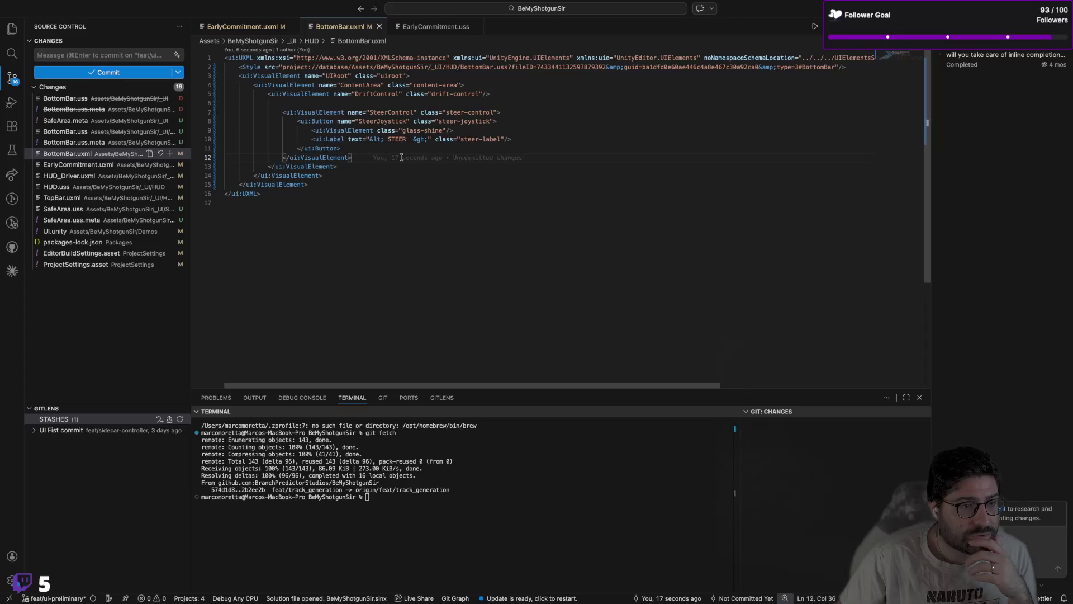
left_click(369, 167)
left_click(486, 94)
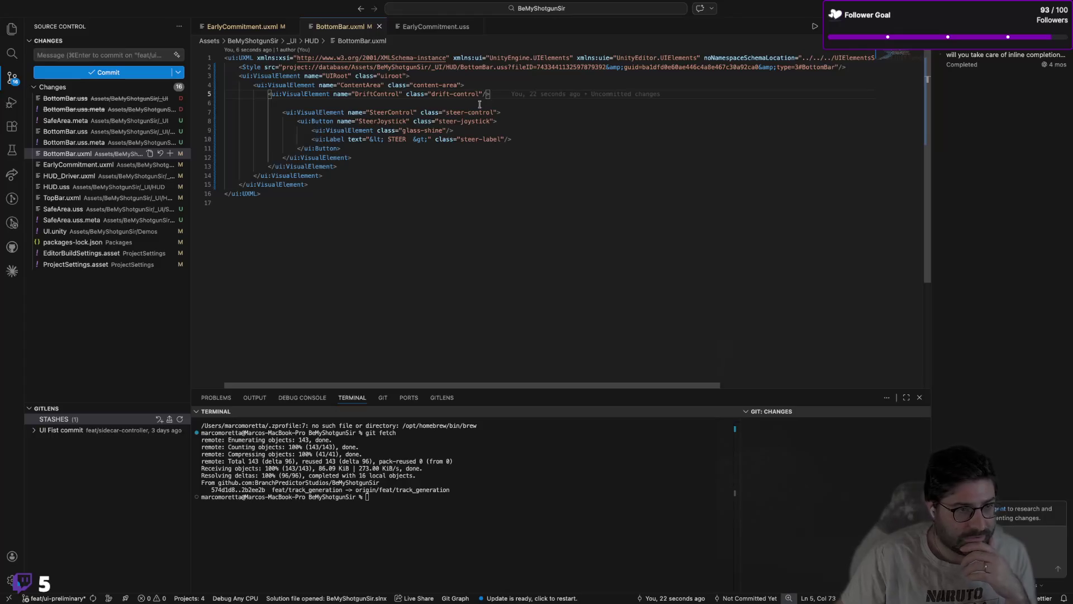
left_click_drag(336, 167, 322, 166)
triple_click(306, 166)
key("BackSpace")
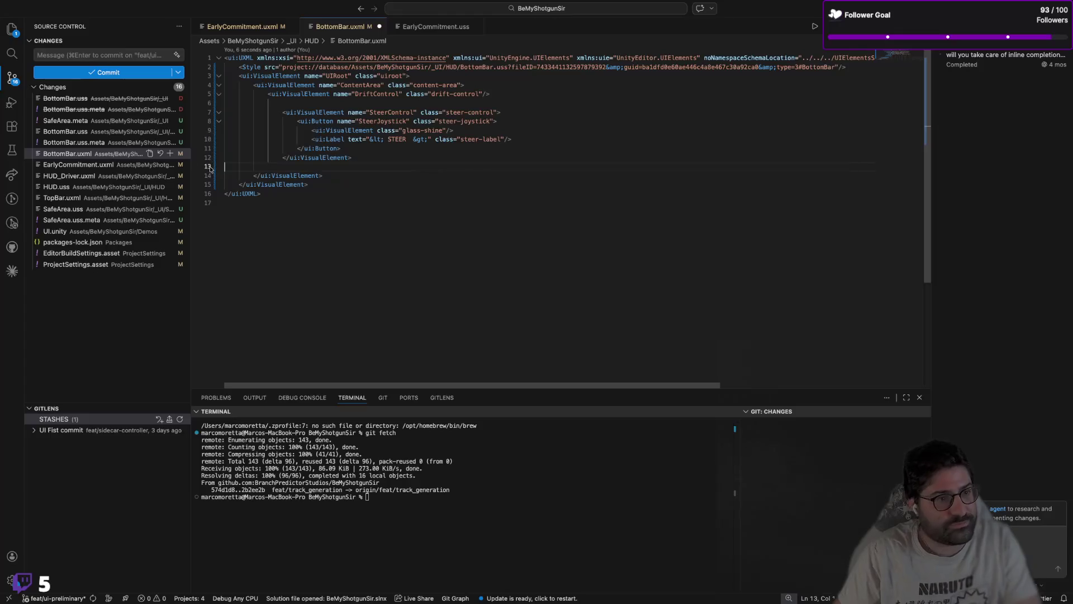
Step: Outdent the SteerControl block one level to align it with DriftControl
mouse_move(284, 110)
left_mouse_down()
mouse_move(324, 148)
mouse_move(320, 158)
left_mouse_up()
key("shift+Tab")
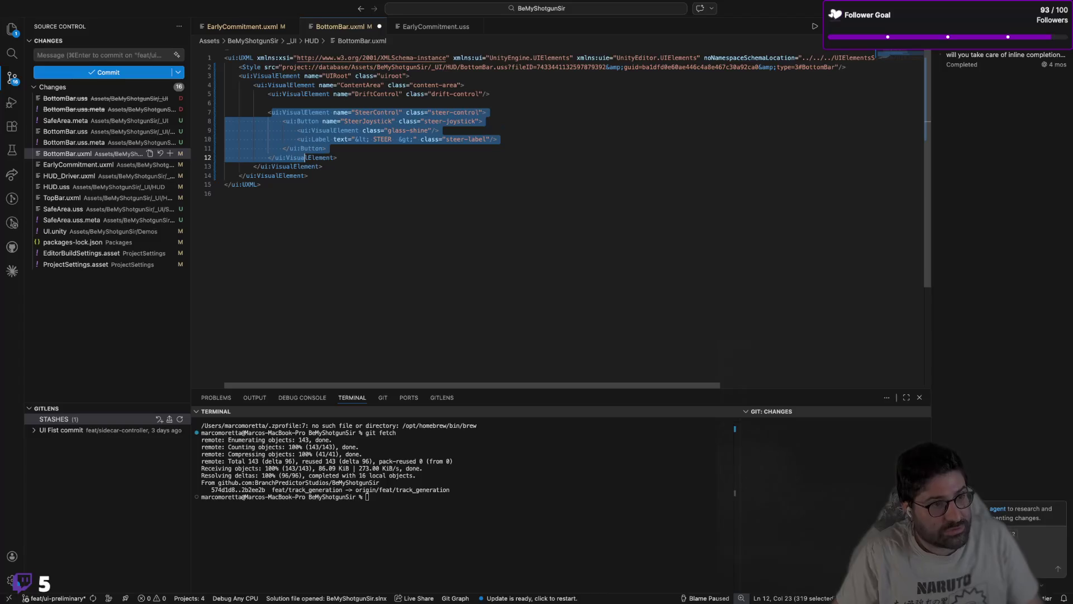
left_click(342, 95)
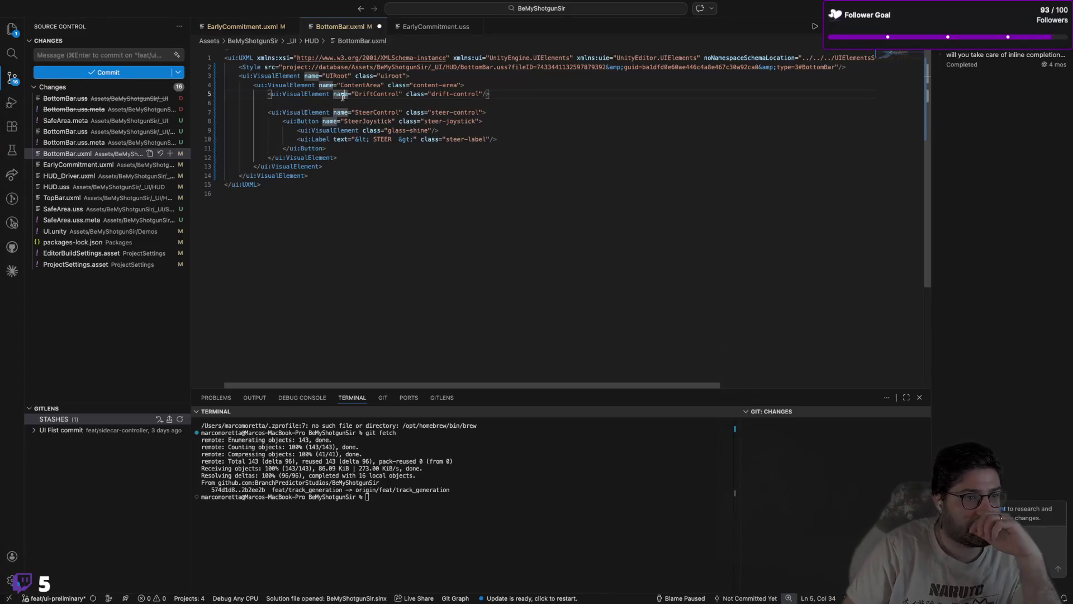
left_click(340, 139)
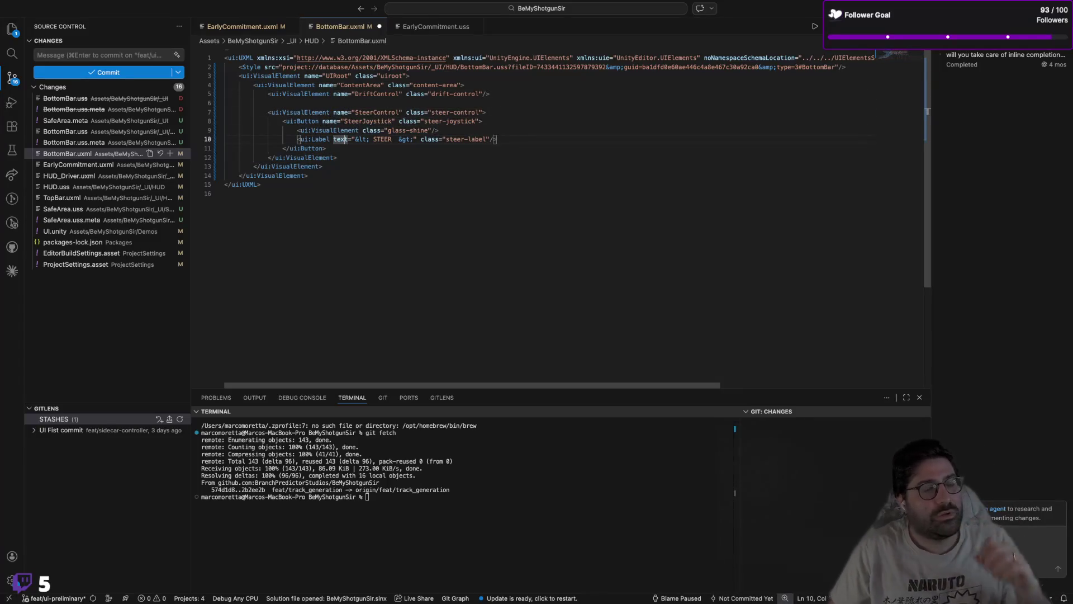
key("super+Tab")
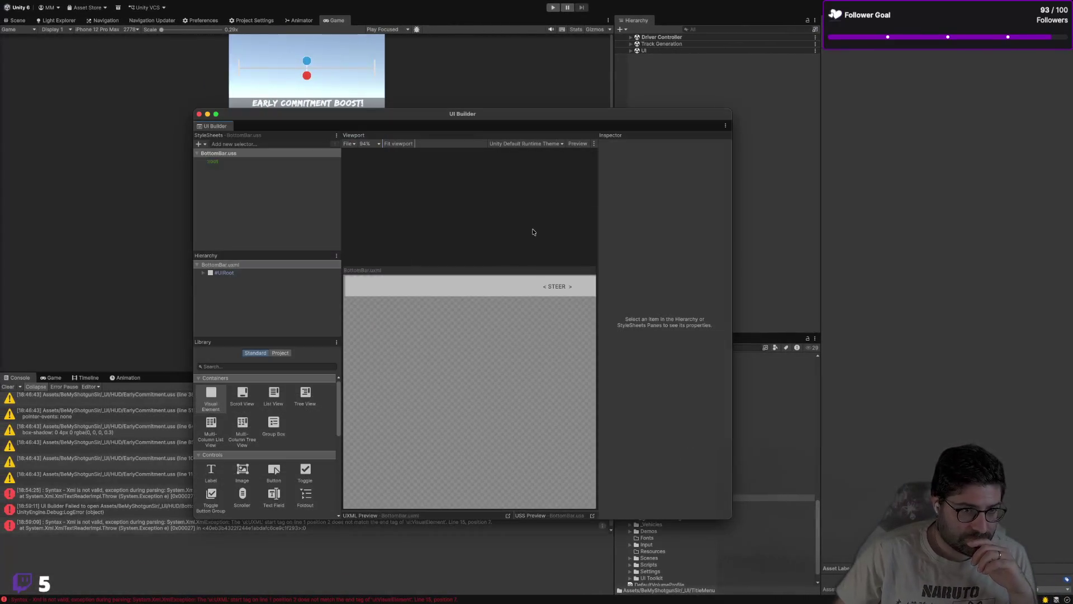
Step: Move the UI Builder window left and widen it for a larger viewport and inspector
left_click_drag(452, 119, 368, 103)
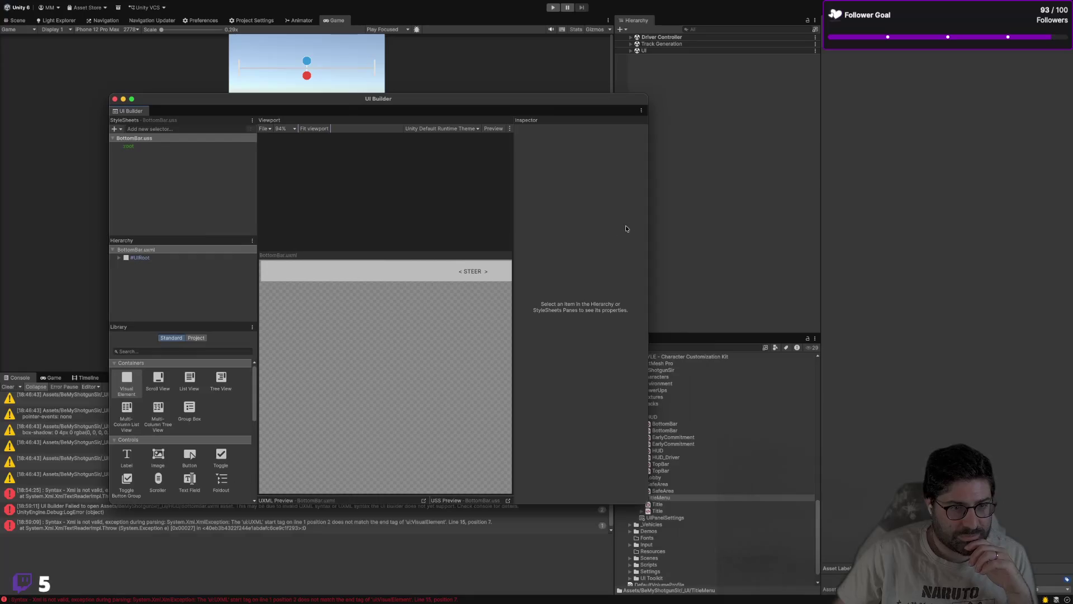
left_click_drag(649, 223, 843, 224)
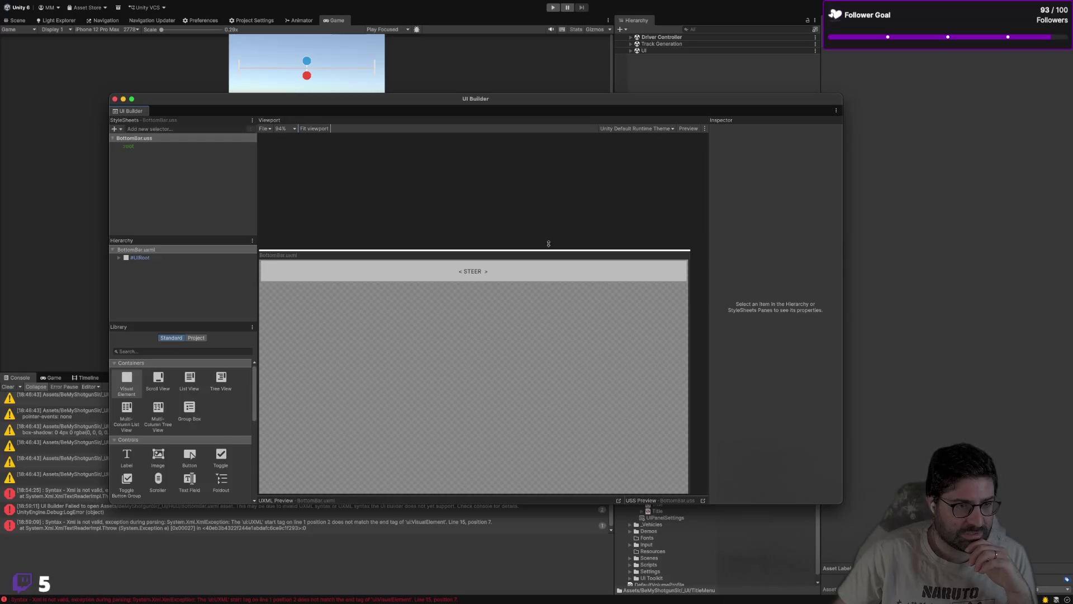
key("super+Tab")
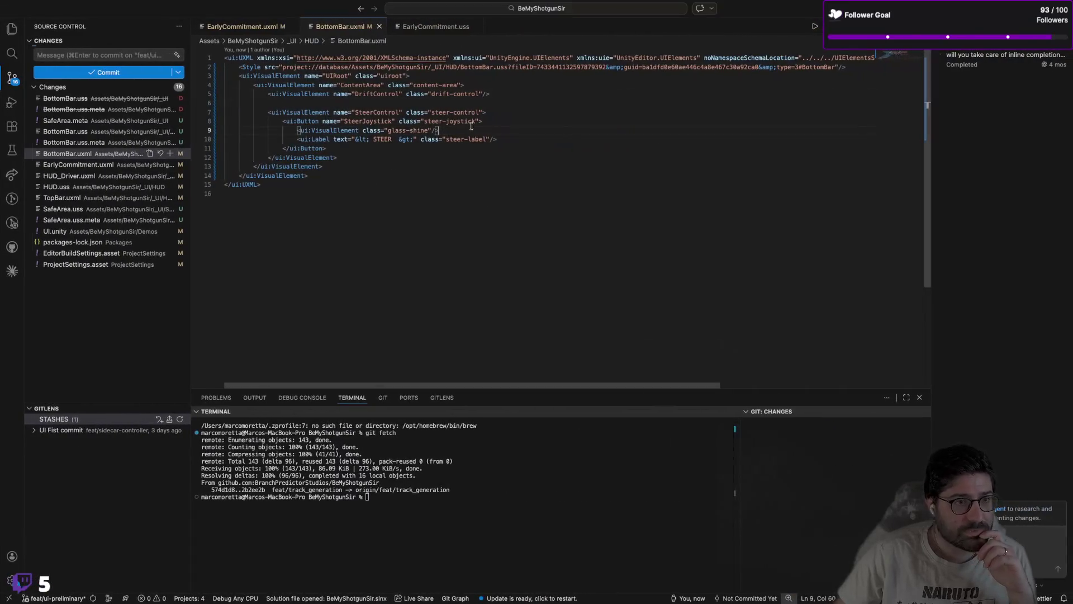
Step: Open the BottomBar.uss stylesheet through the quick file search
left_click(514, 95)
left_click(468, 184)
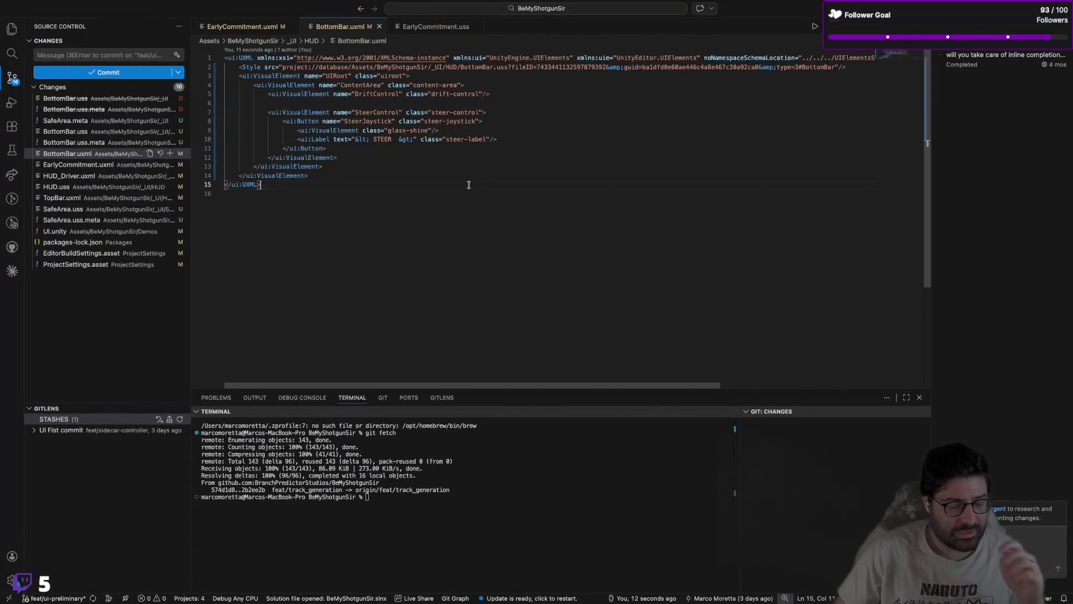
key("super+p")
type("bottom")
key("Return")
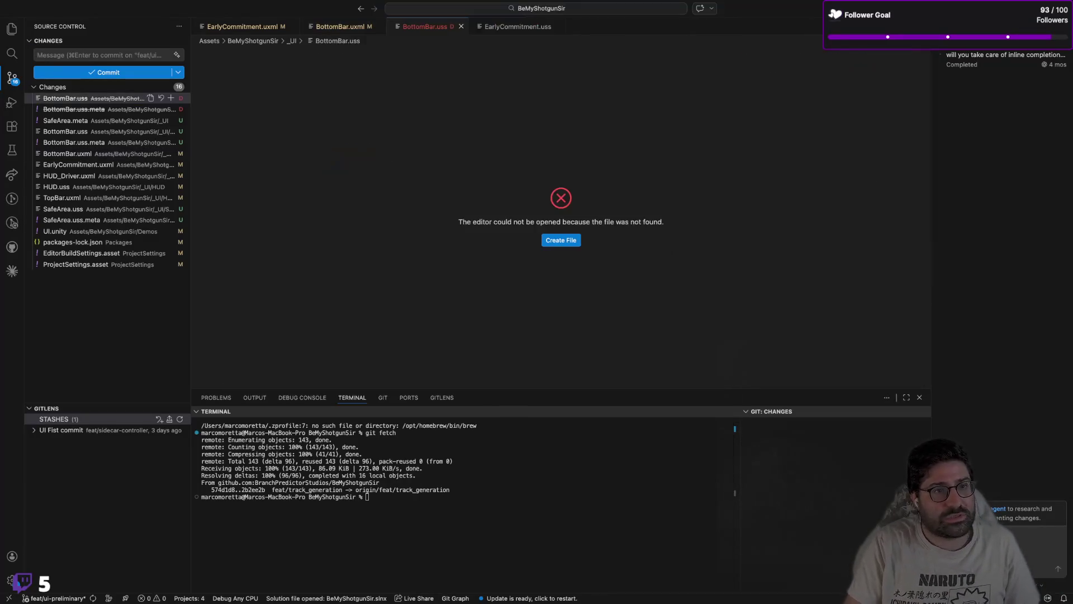
left_click(460, 24)
key("super+p")
key("Escape")
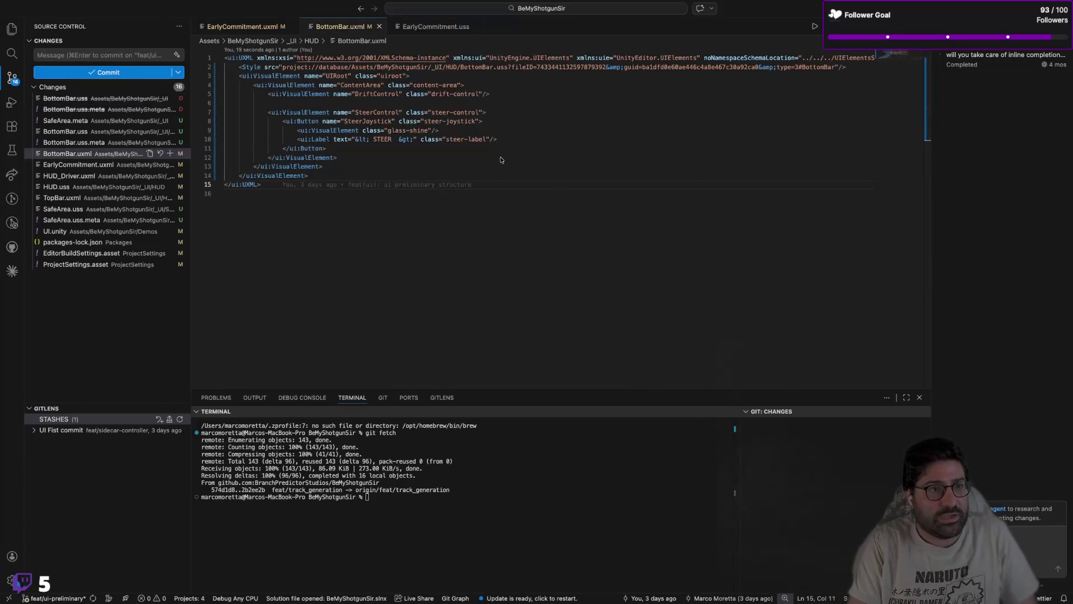
key("super+o")
key("Escape")
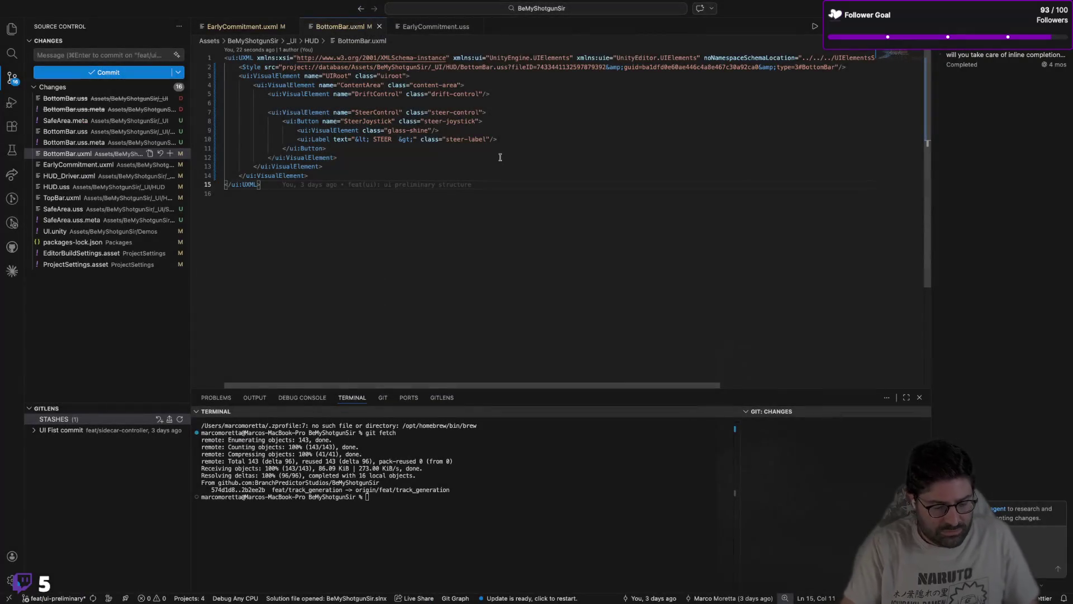
key("super+p")
type("bottom")
key("Down")
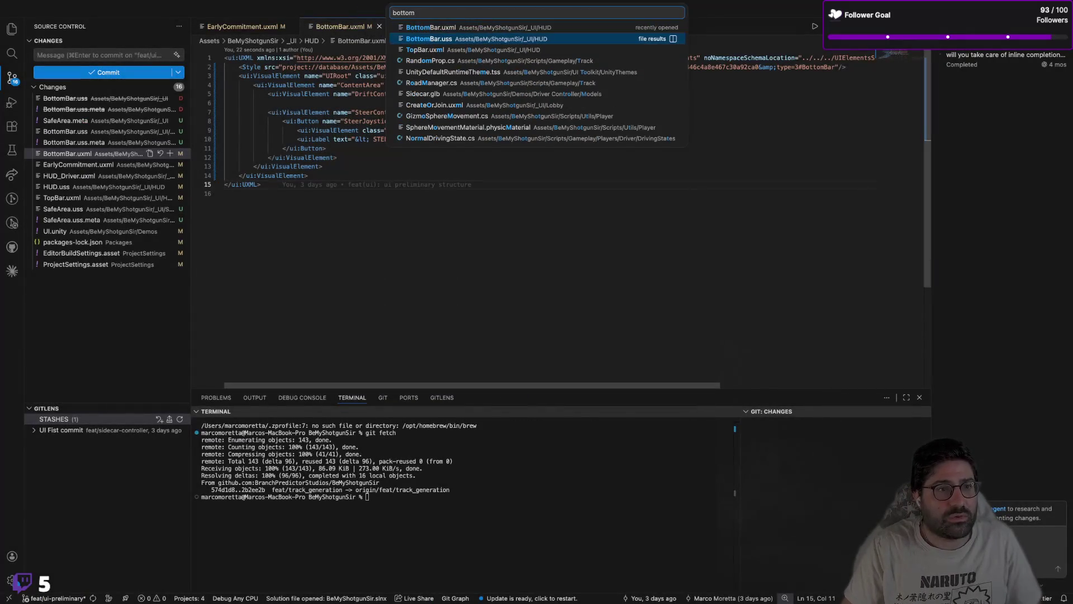
Step: Add a .BottomBar rule after :root: absolute, 100px tall, rgba(0,0,0,0.5), centred flex; save
left_click(324, 100)
key("Return")
key("Return")
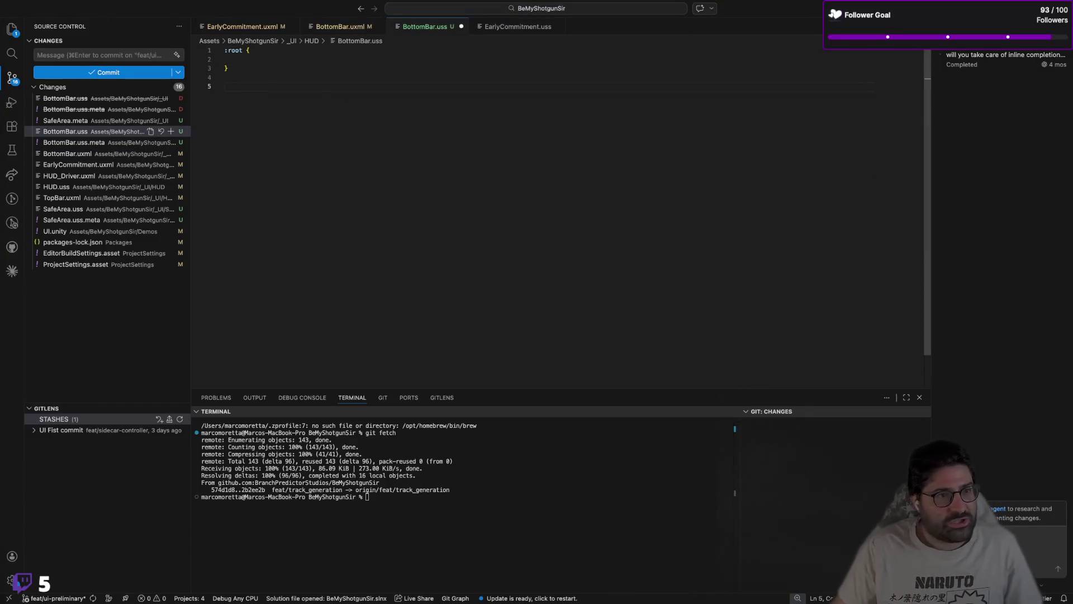
left_click(342, 27)
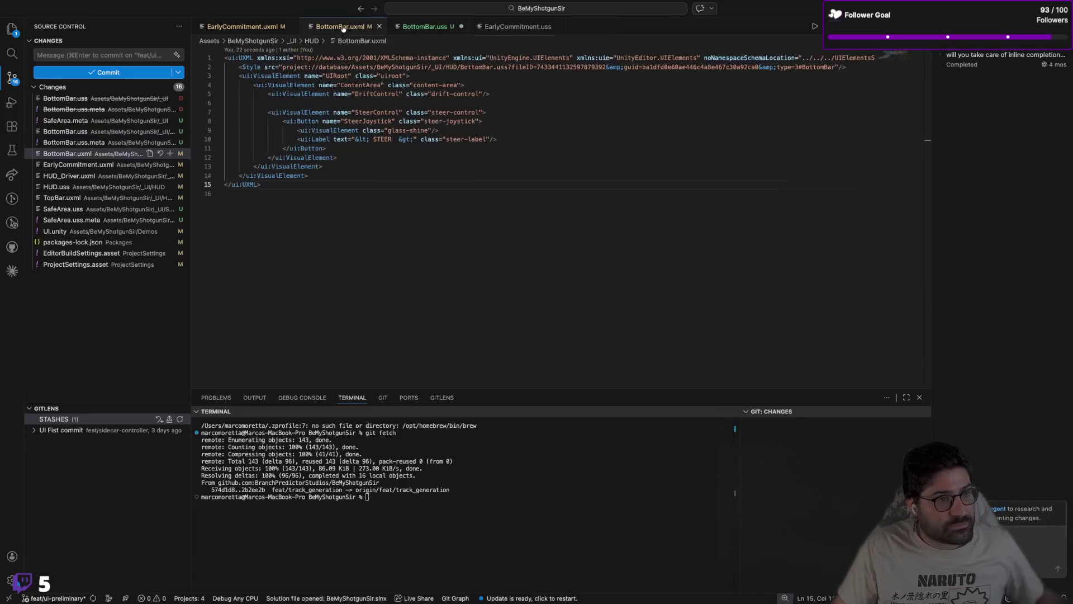
left_click(446, 29)
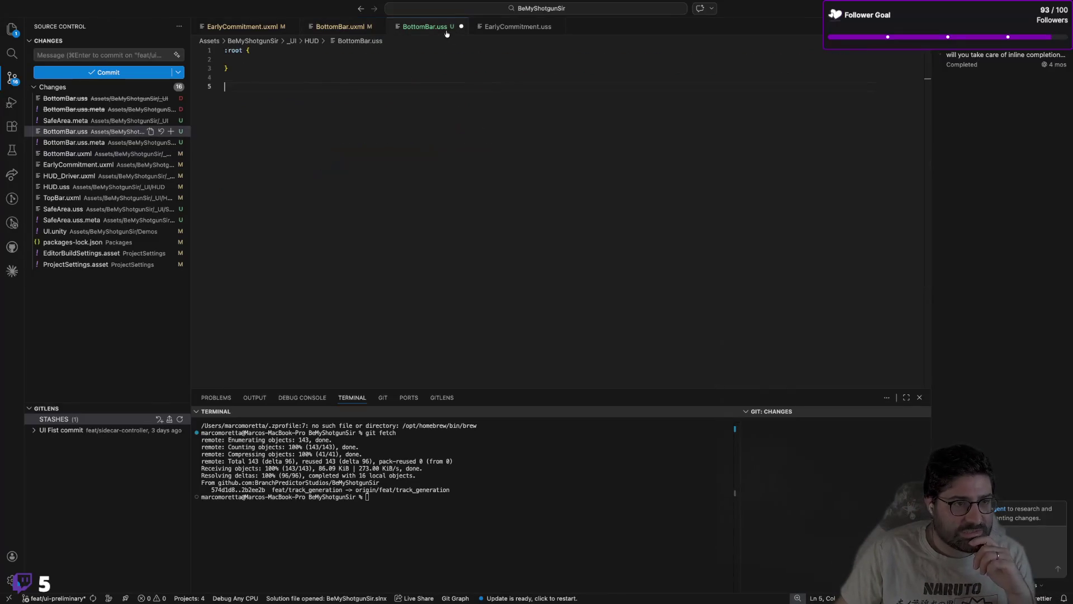
left_click(331, 31)
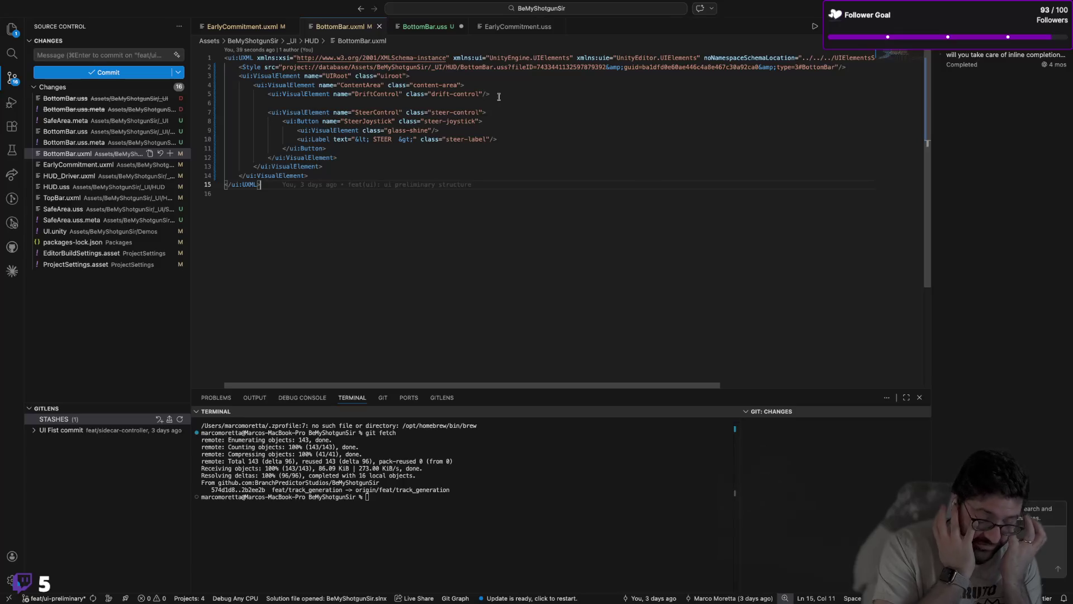
key("ctrl+Tab")
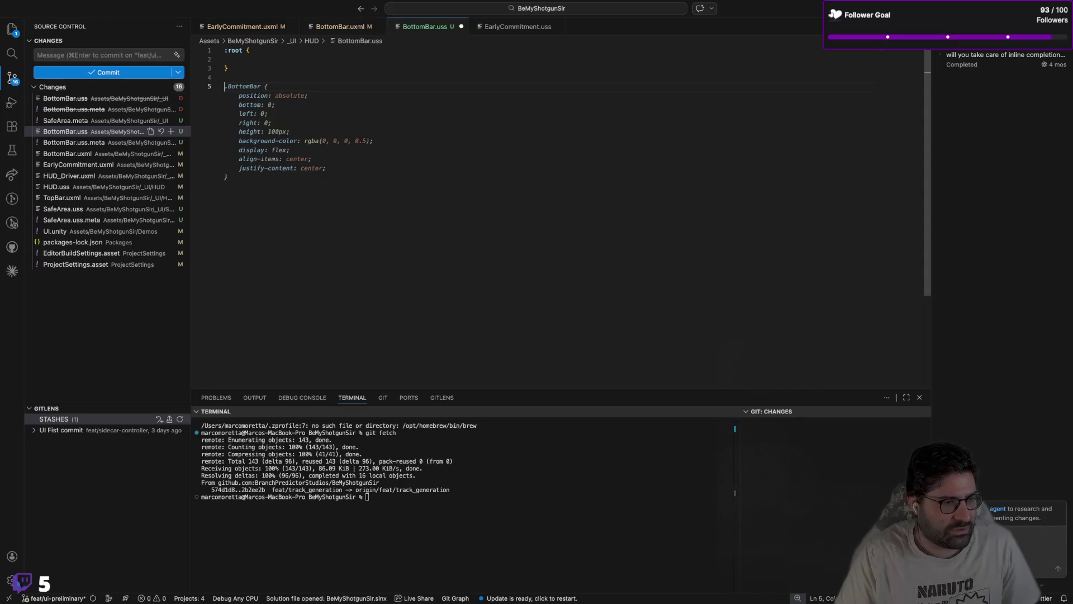
key("Tab")
key("super+s")
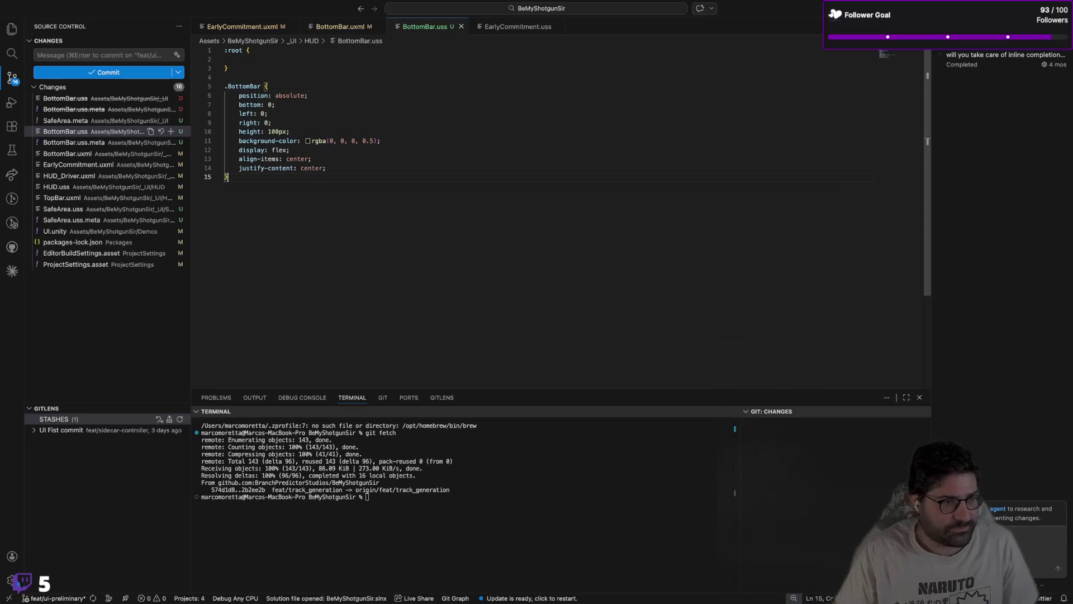
key("super+Tab")
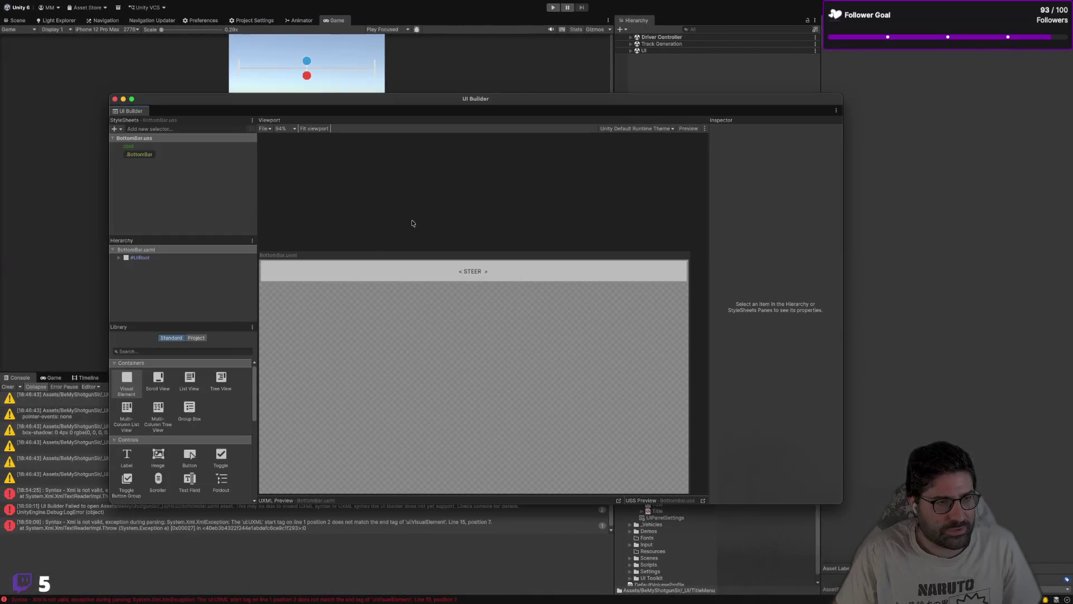
Step: Remove the leading dot from the BottomBar selector in BottomBar.uss
scroll(467, 243, "down", 1)
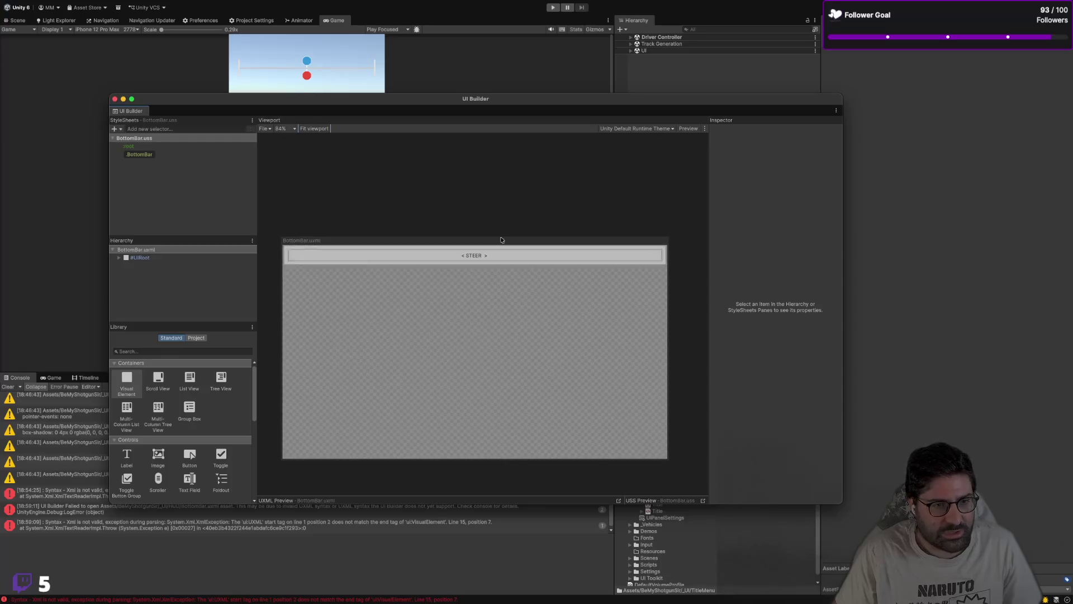
key("super+Tab")
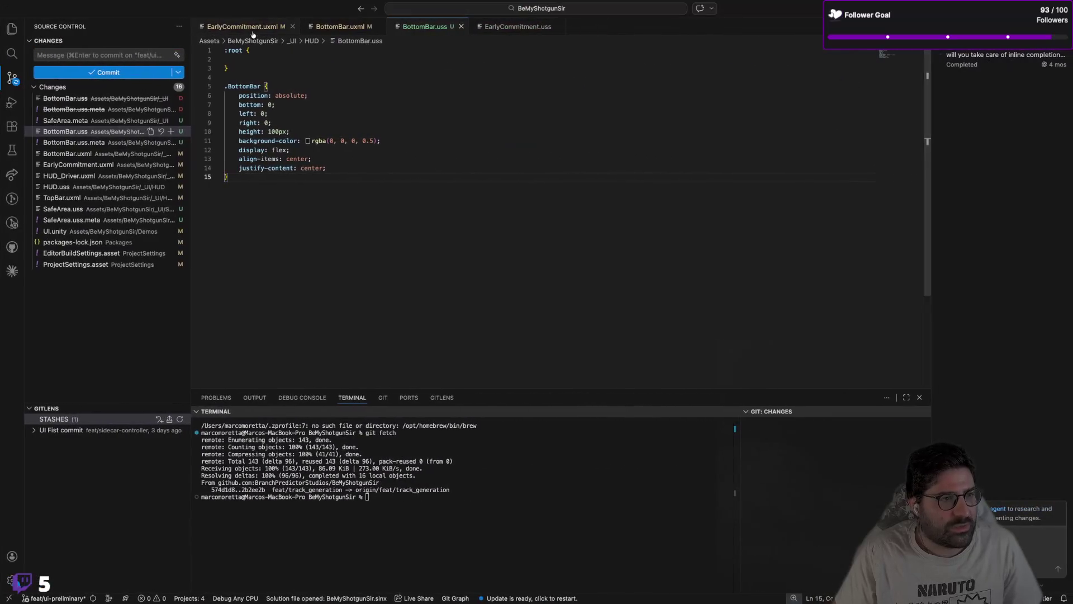
left_click(251, 26)
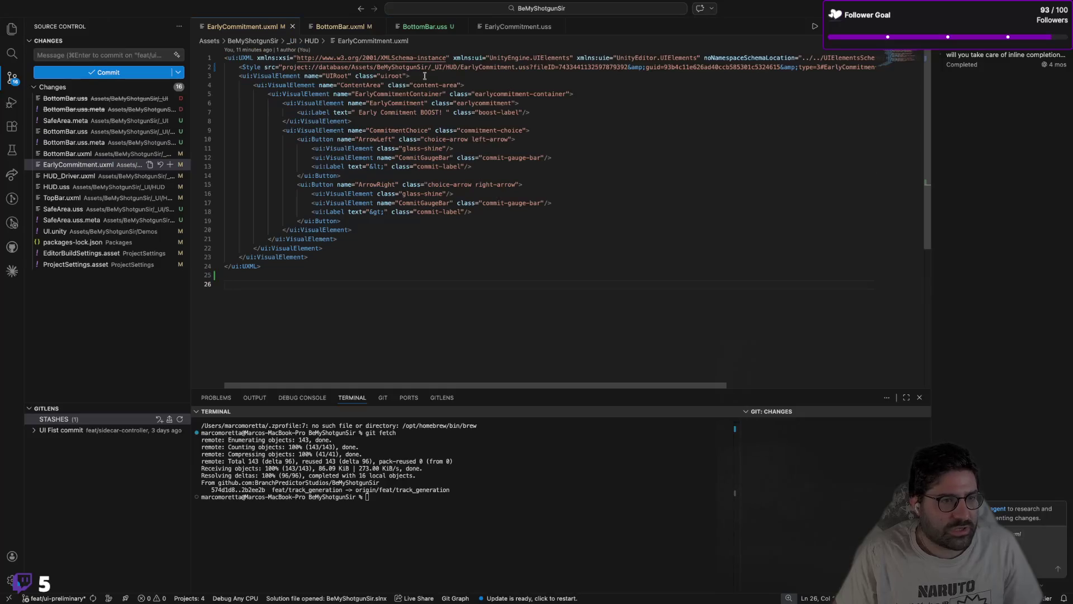
left_click(362, 28)
left_click(426, 32)
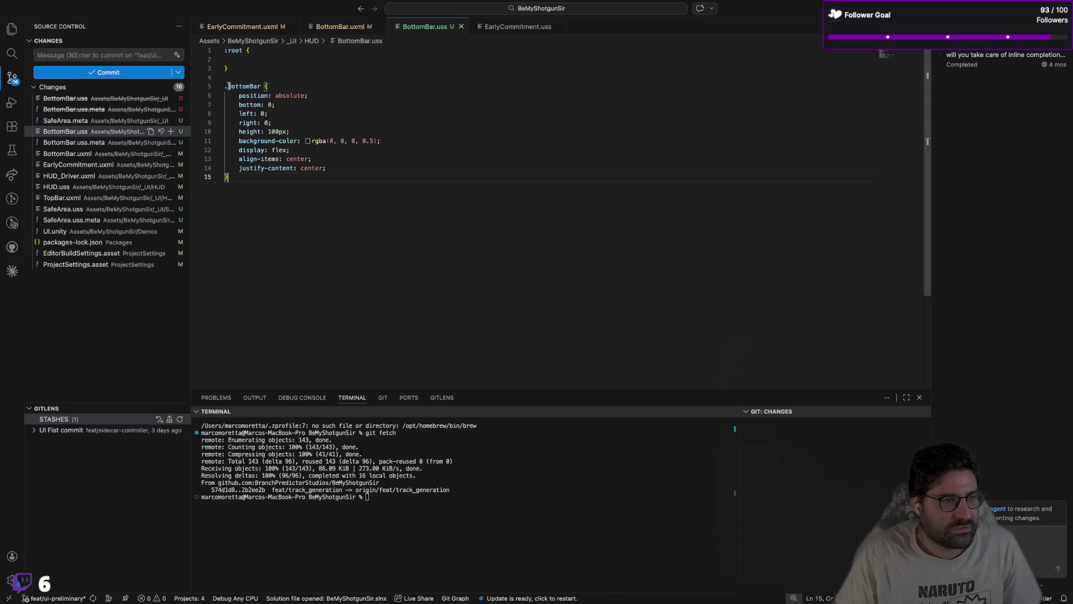
key("BackSpace")
left_click(422, 125)
key("super+Tab")
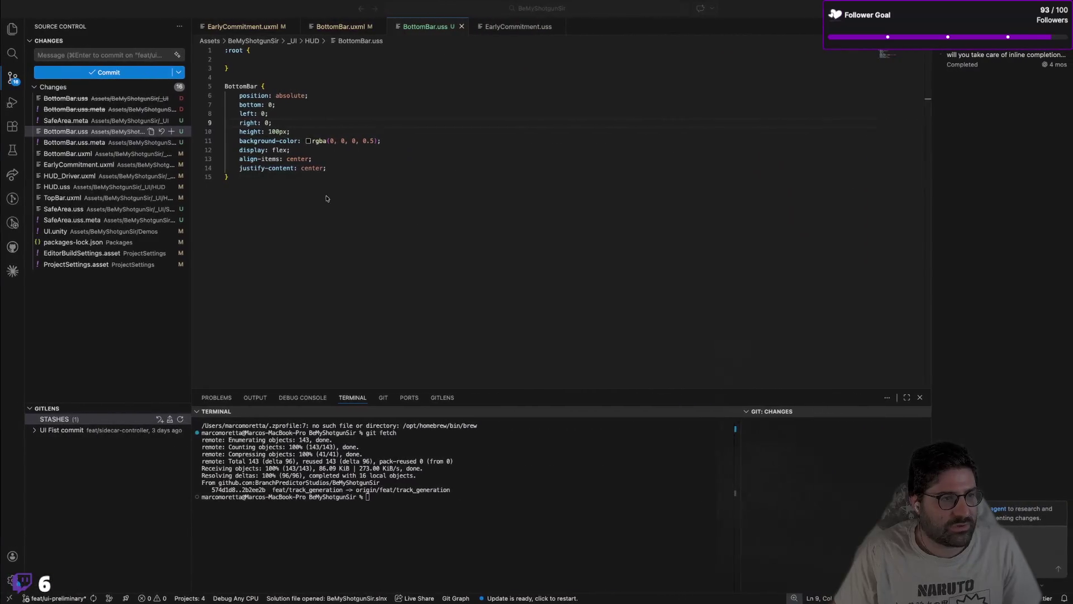
Step: Inspect the BottomBar selector in UI Builder, showing absolute position at 0 offsets
mouse_move(327, 198)
left_mouse_down()
mouse_move(240, 131)
mouse_move(225, 87)
left_mouse_up()
key("super+Tab")
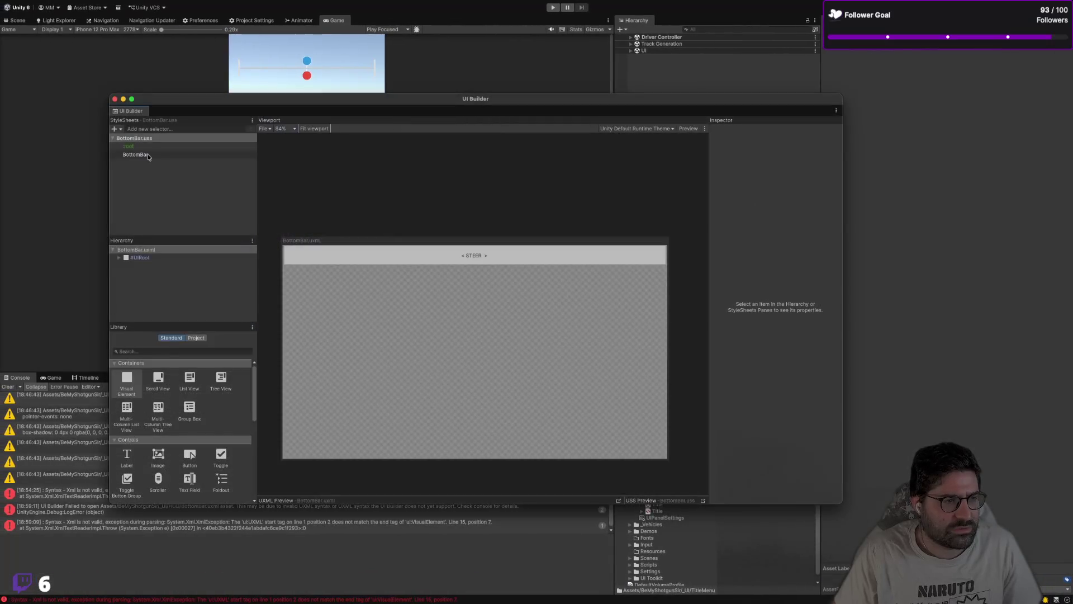
left_click(148, 154)
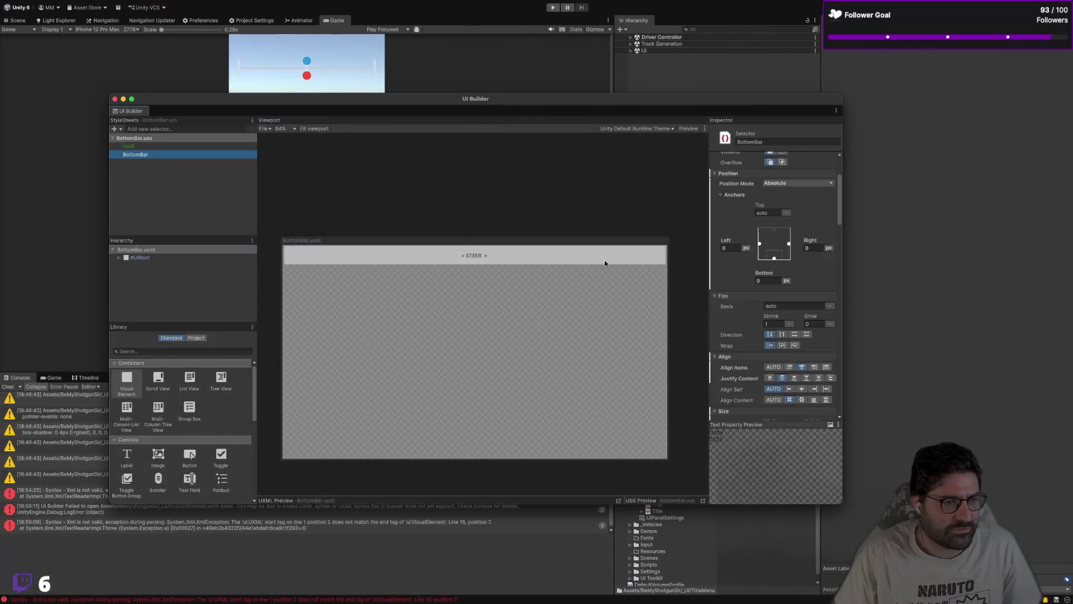
key("super+Tab")
left_click(201, 94, "shift")
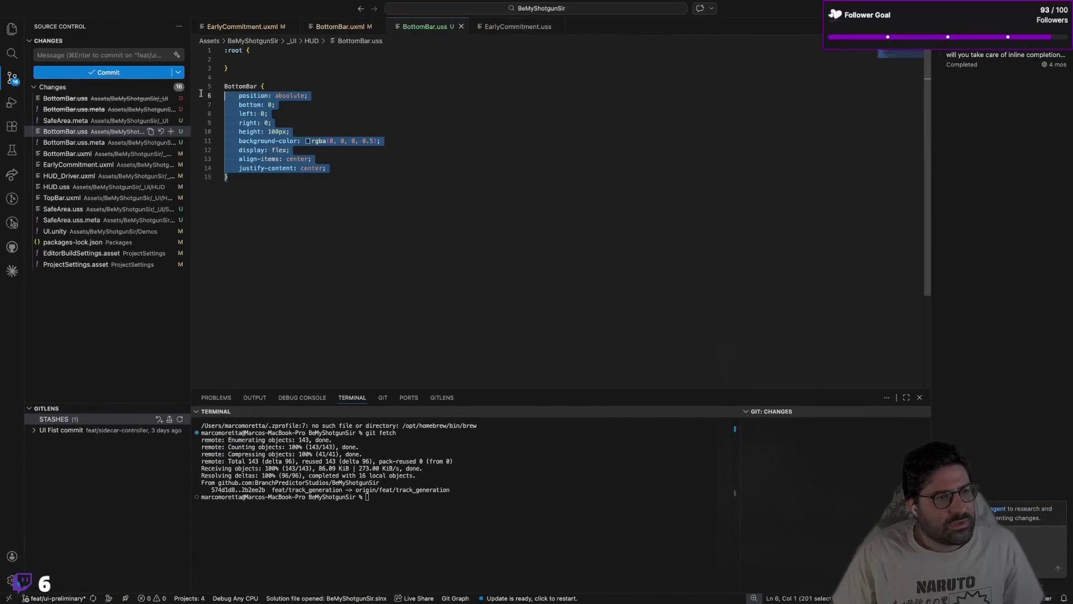
Step: Restore the dot before BottomBar and add a suggested .content-area rule
key("Up")
type(".")
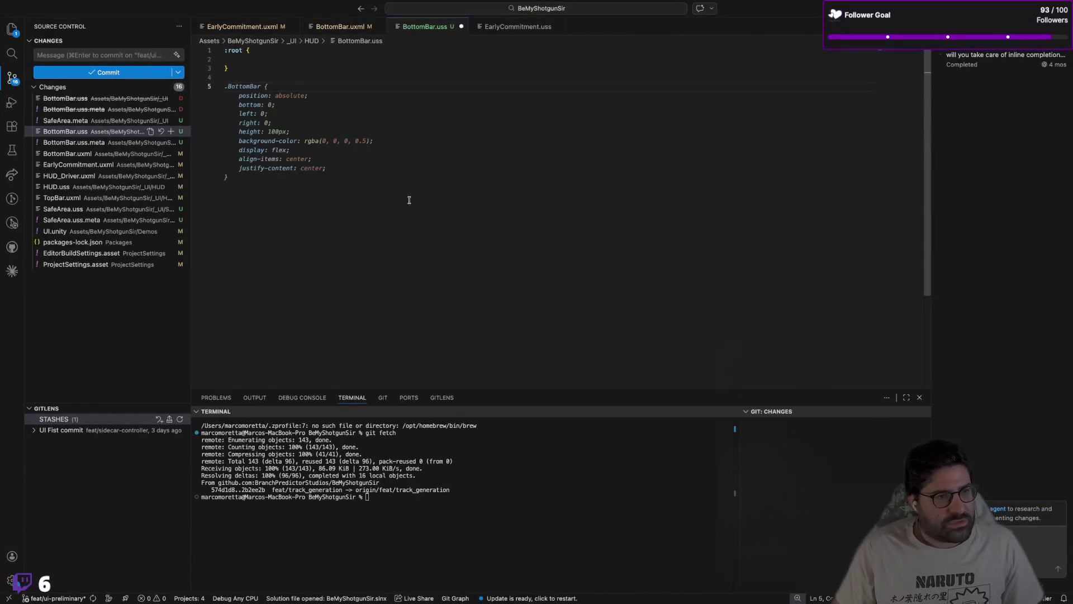
left_click(340, 26)
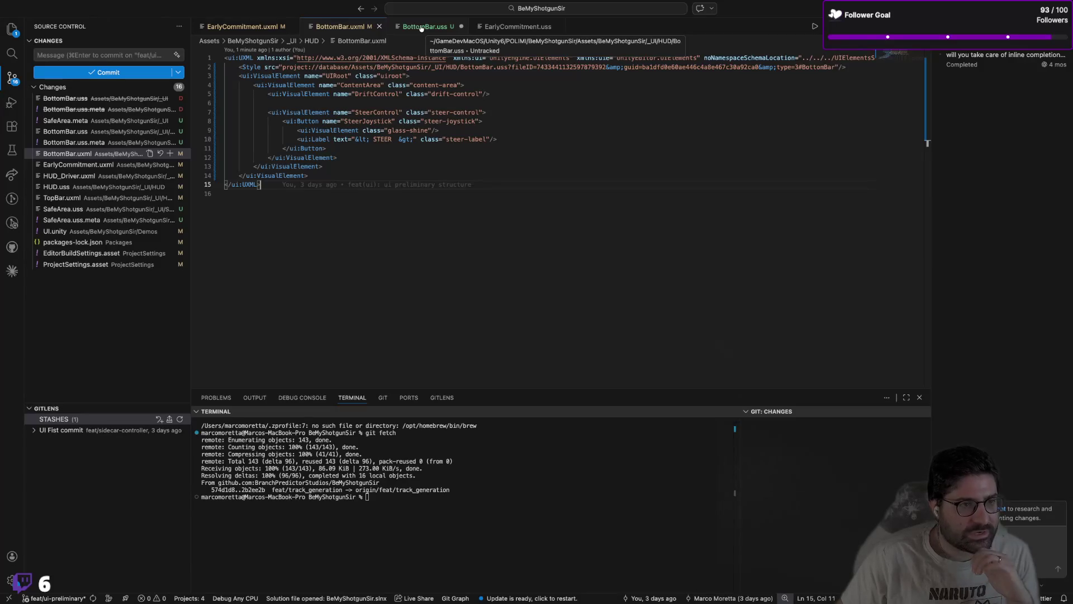
left_click(421, 28)
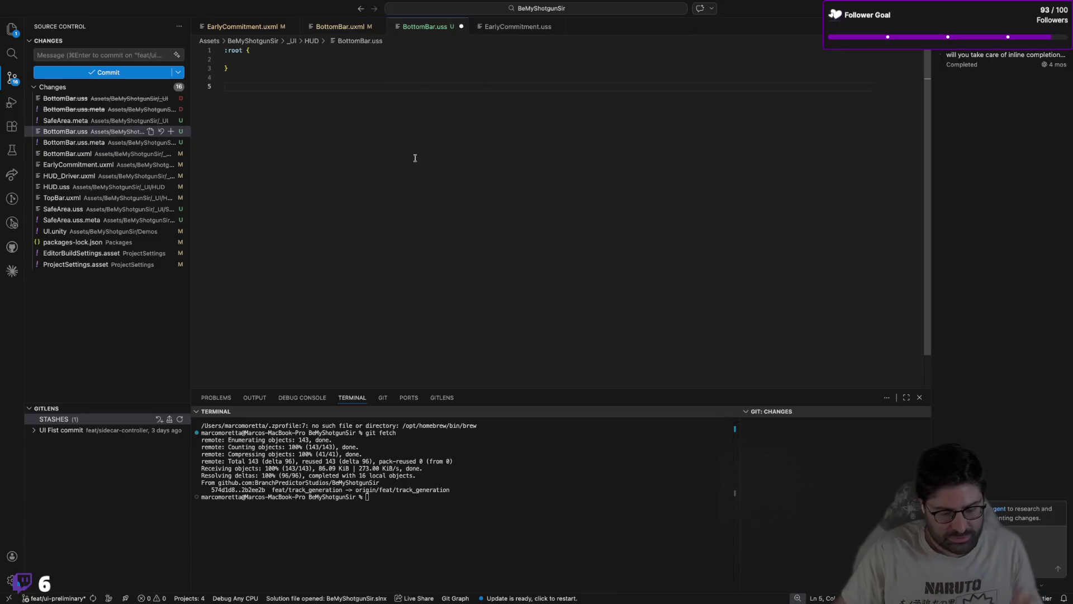
type(".content-are")
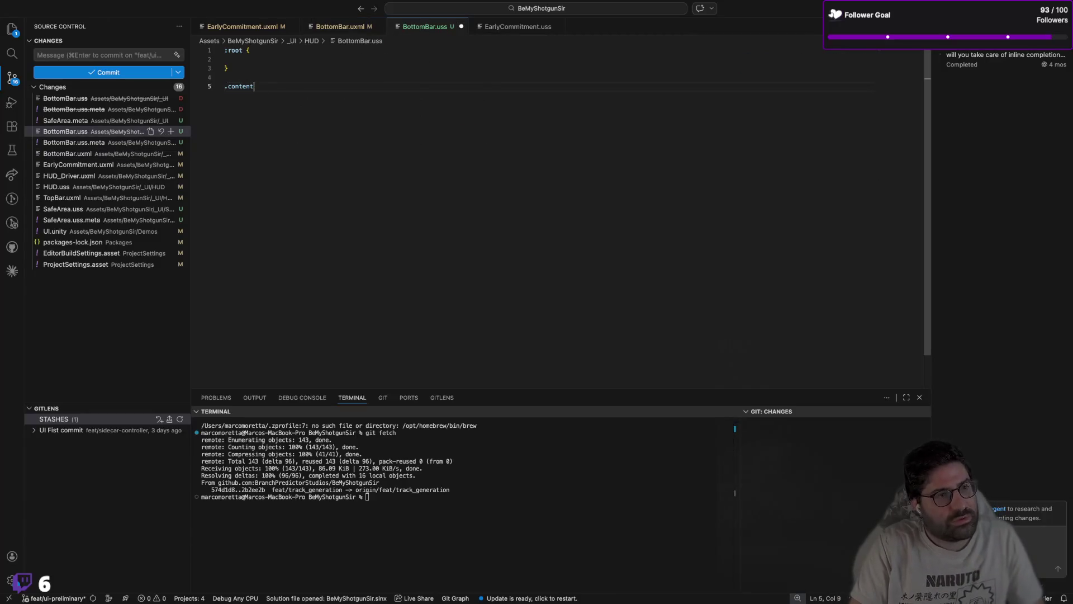
type("a")
key("Tab")
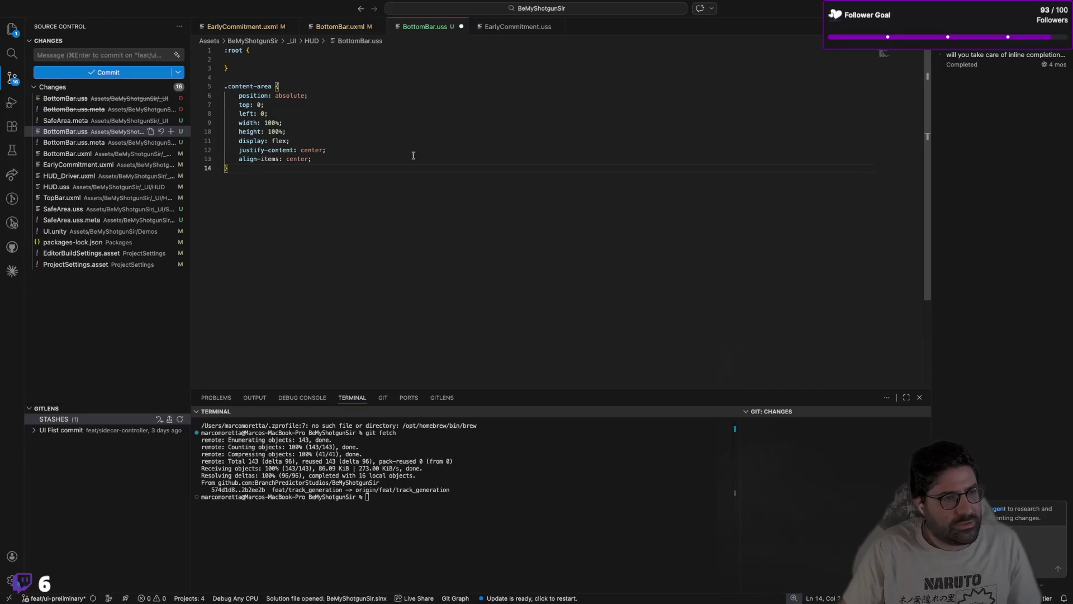
Step: Delete the top and left offset lines from .content-area
left_click(286, 142)
left_click(294, 133)
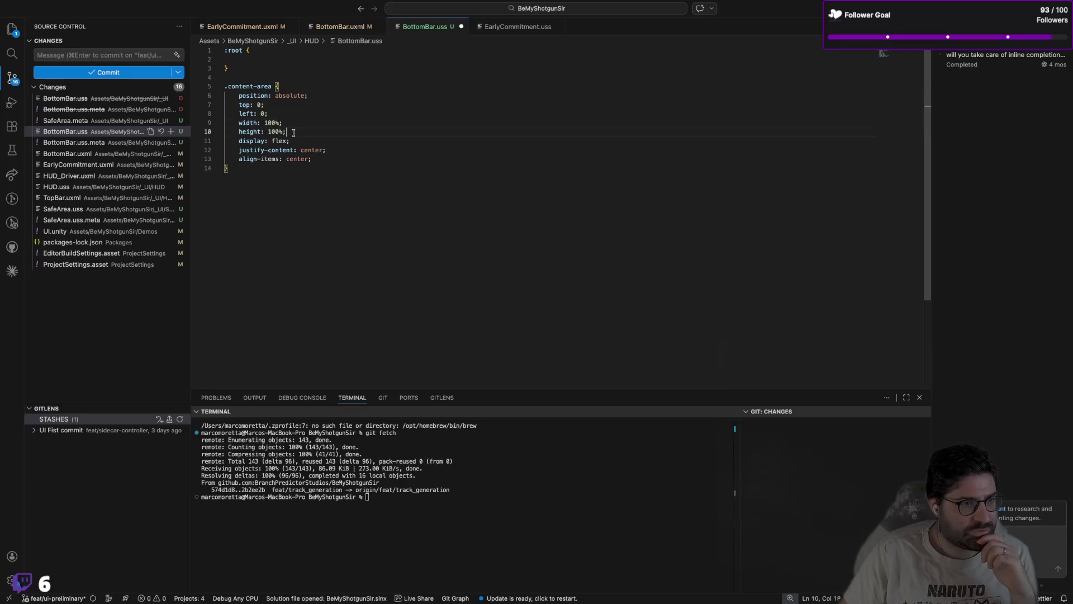
left_click(294, 140)
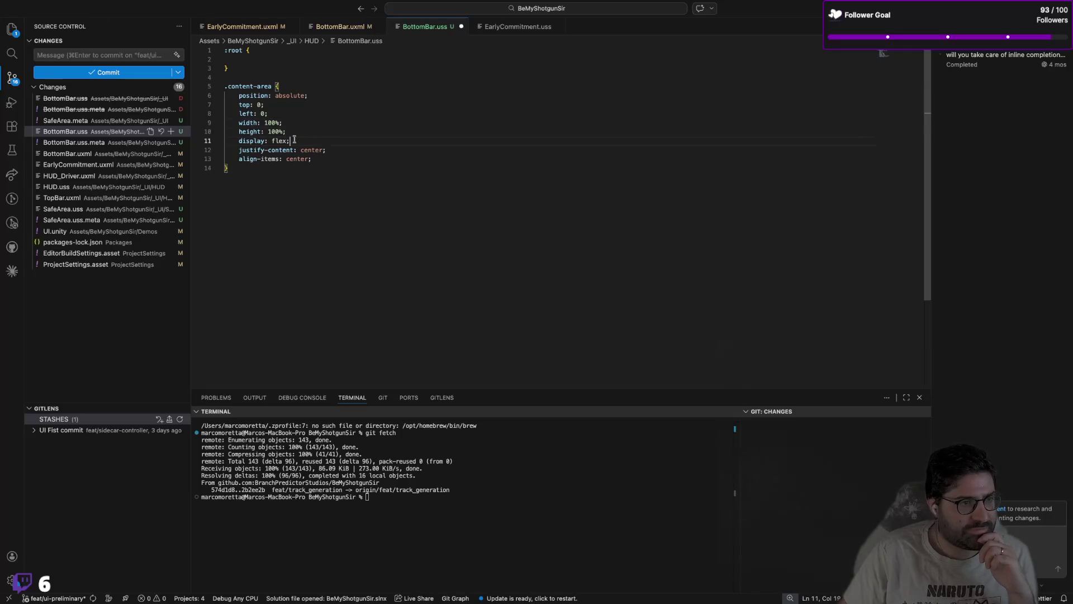
left_click(326, 159)
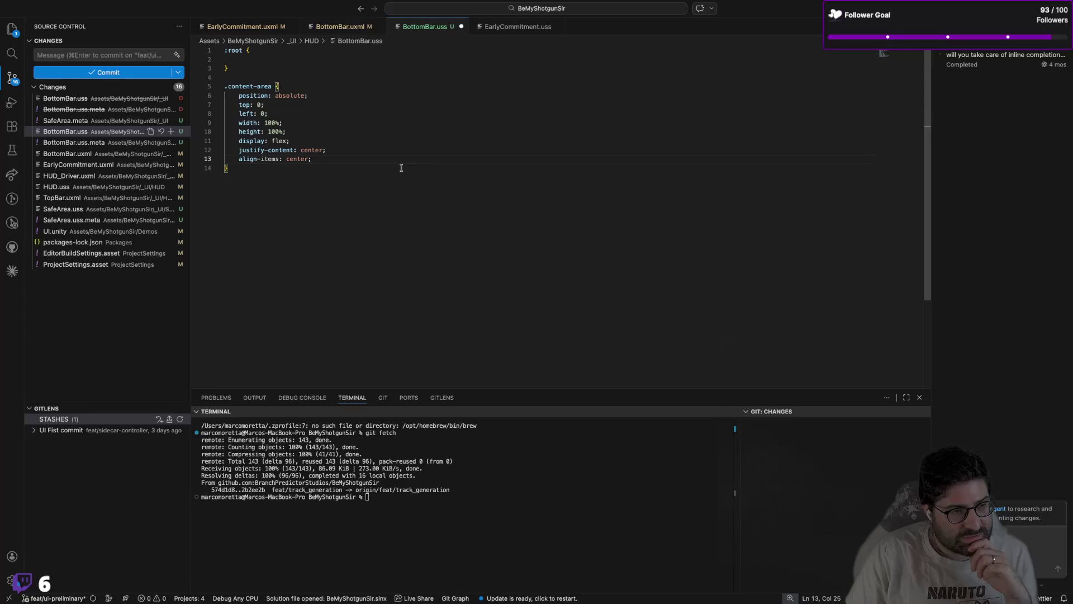
key("Up")
key("Up")
key("Up")
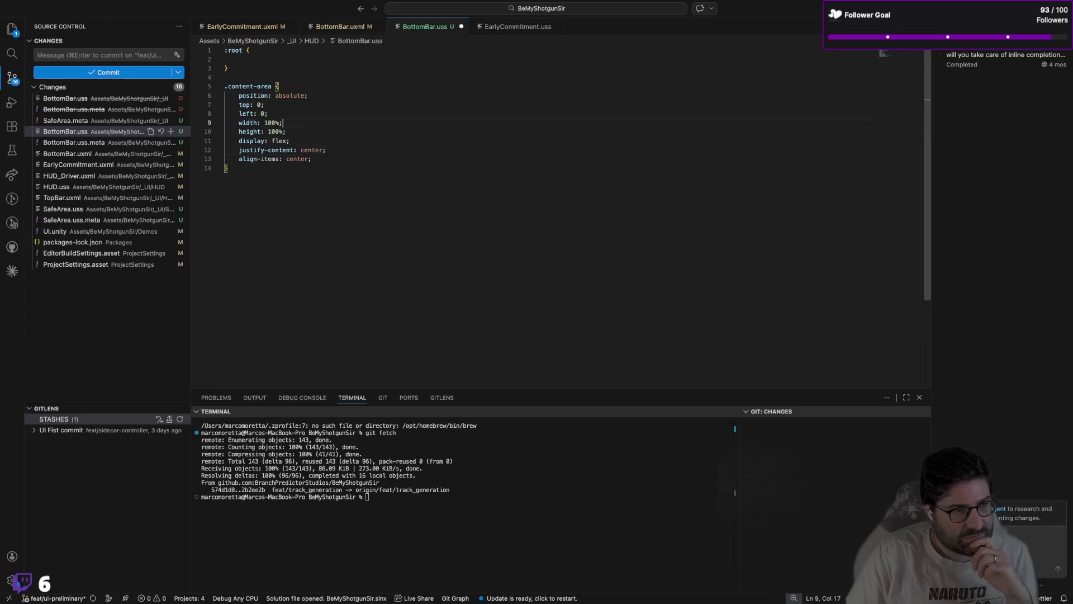
key("Down")
key("BackSpace")
key("BackSpace")
key("BackSpace")
key("BackSpace")
key("BackSpace")
key("BackSpace")
Step: Add flex-direction: column and flex-grow: 1 to .content-area and save BottomBar.uss
key("Down")
key("Down")
key("Down")
key("End")
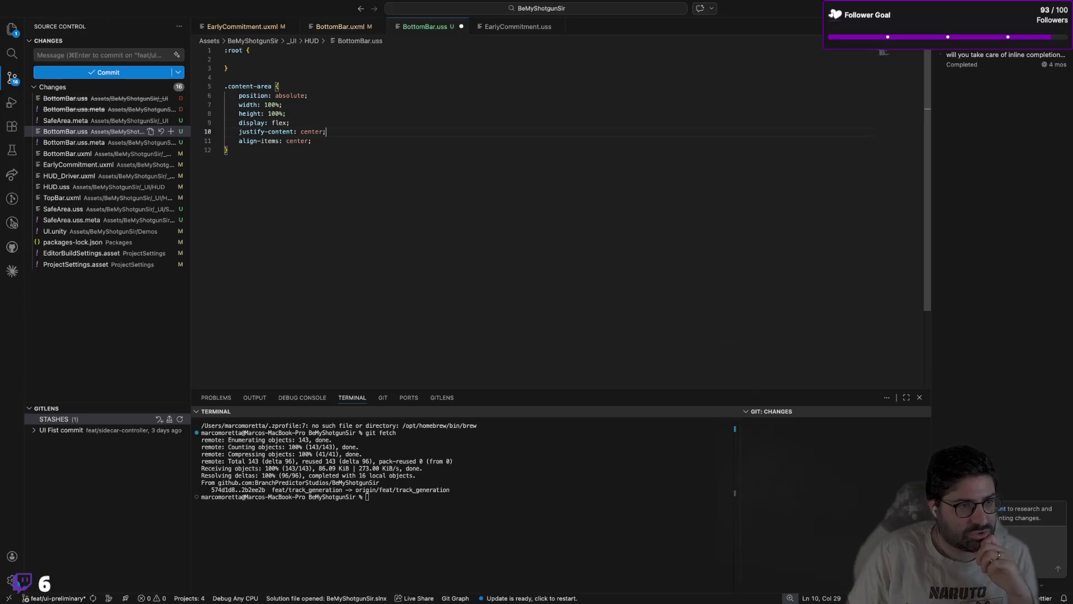
key("Down")
key("Return")
key("Return")
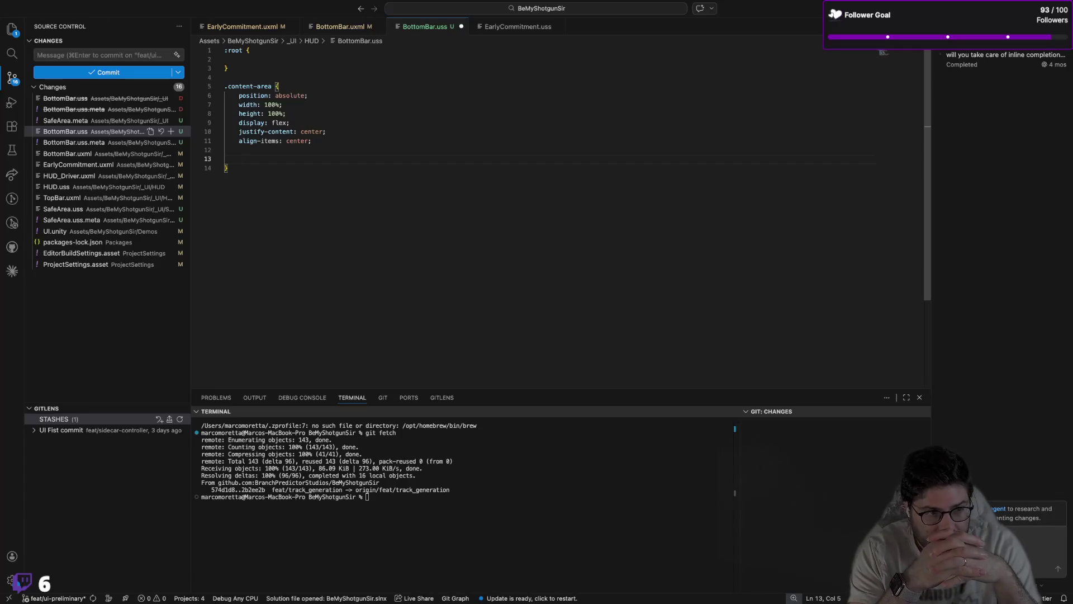
type("flex")
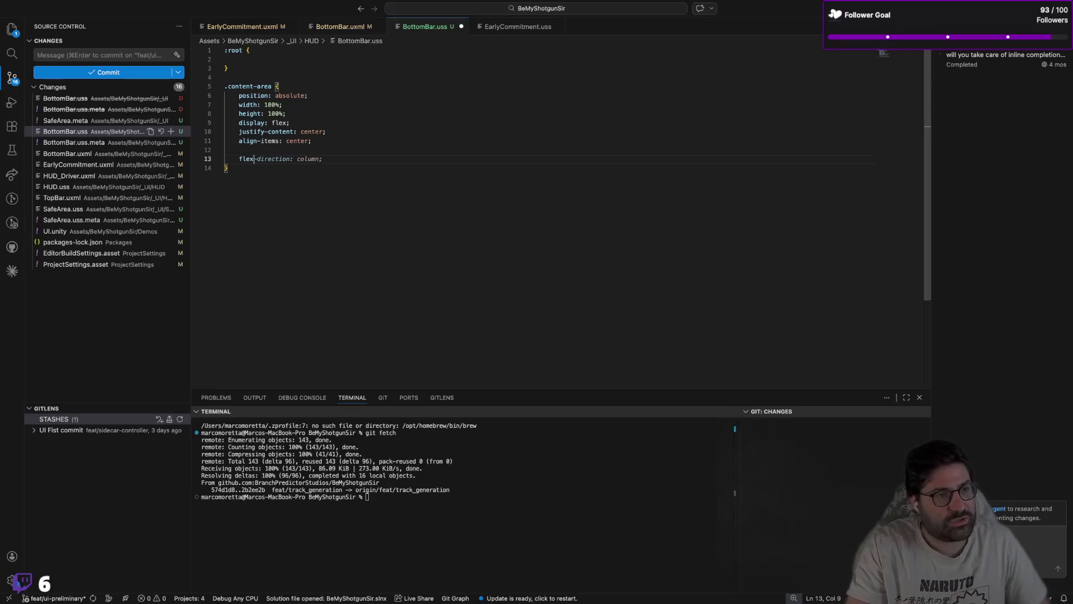
key("Tab")
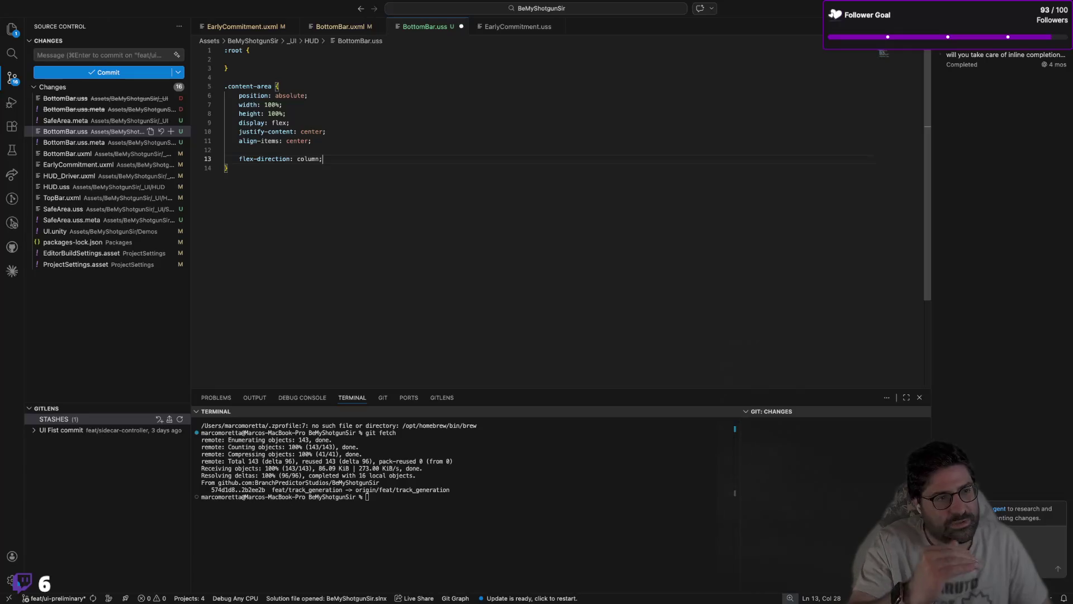
key("Return")
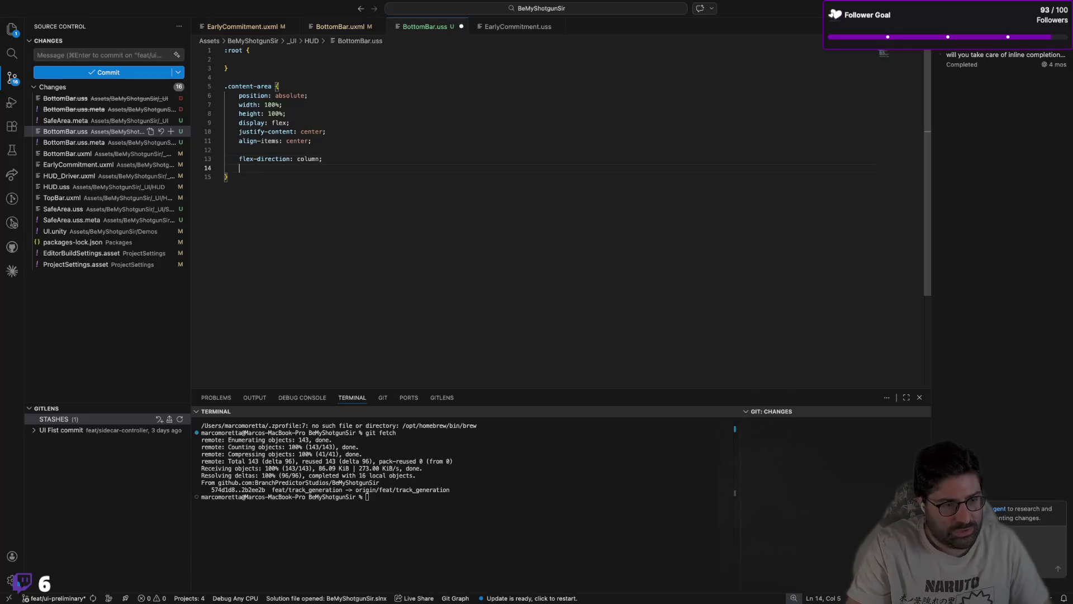
type("flex.")
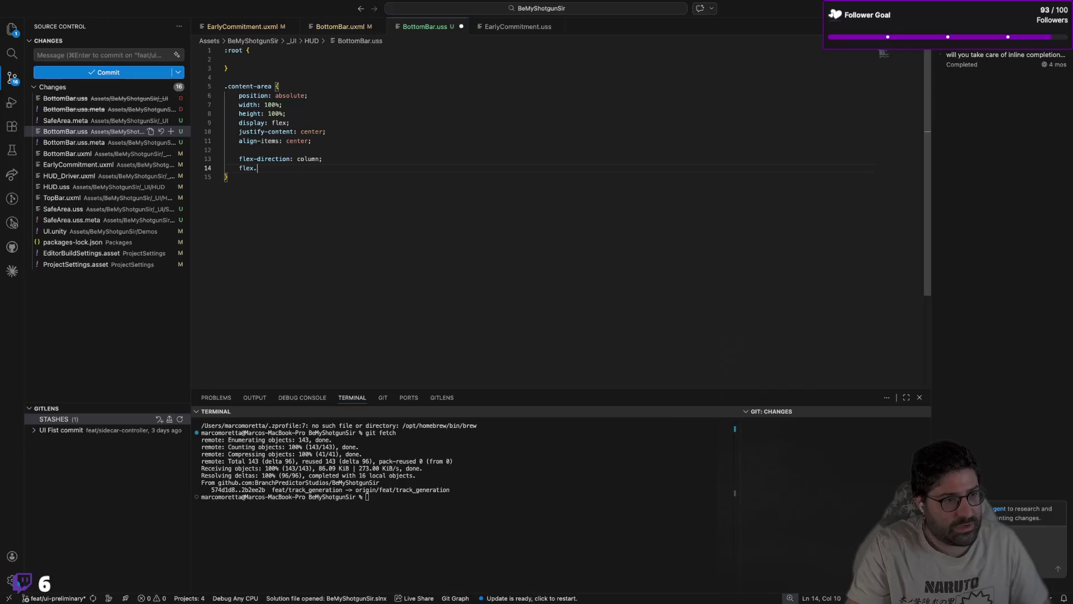
key("BackSpace")
type("-gr")
key("Tab")
key("super+s")
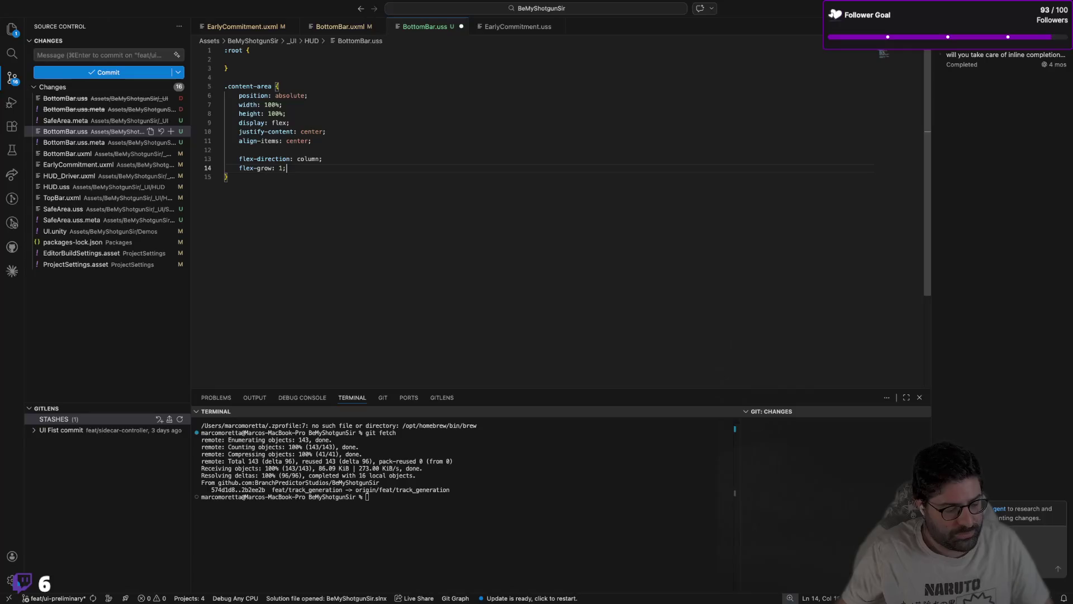
Step: Open EarlyCommitment.uss and scroll through it for reference
left_click(398, 156)
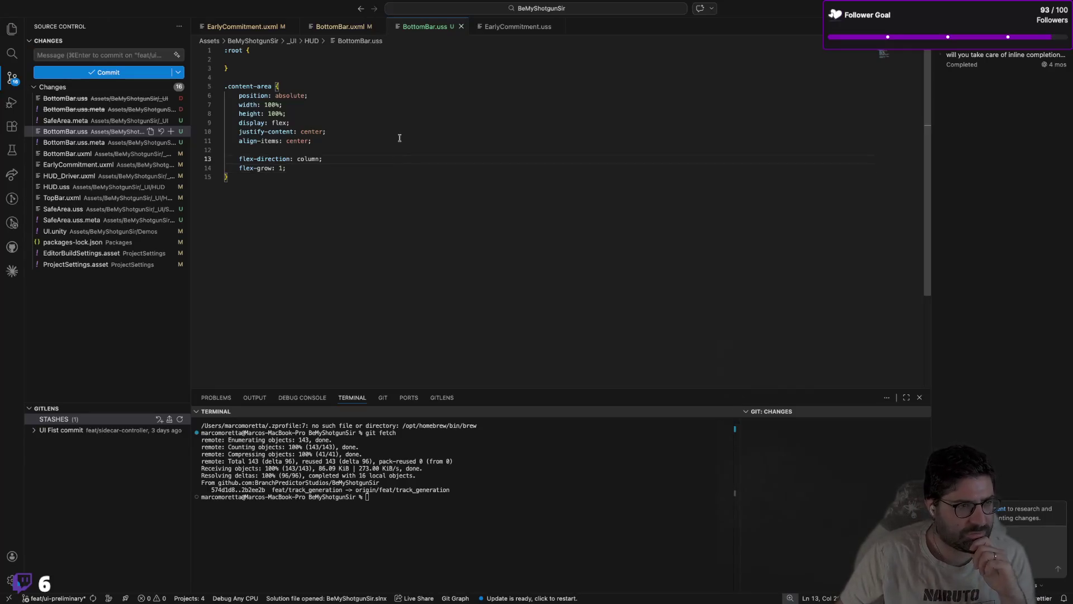
left_click(486, 27)
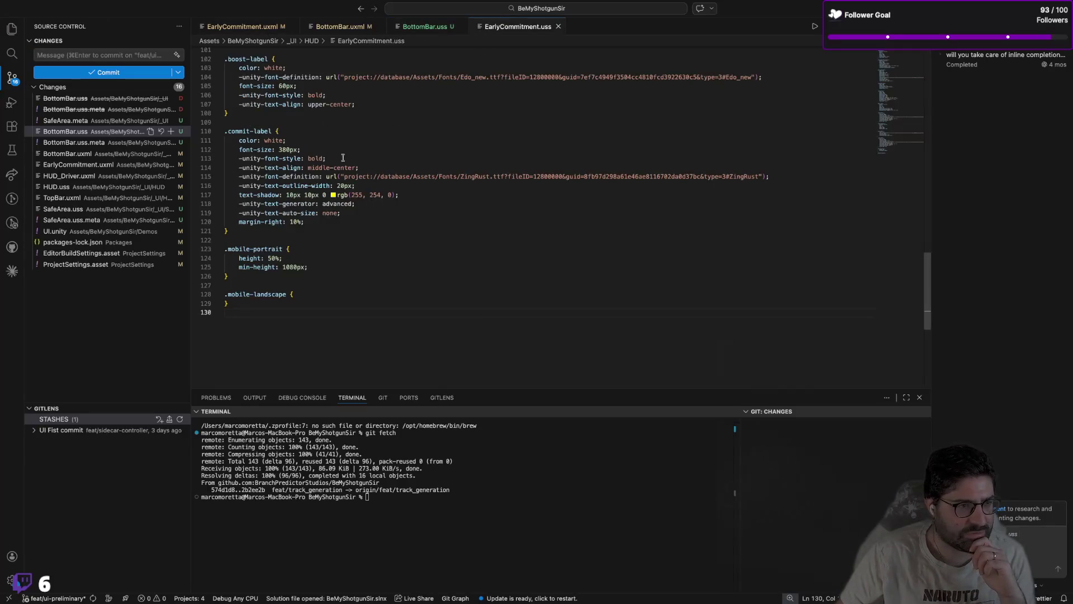
scroll(342, 157, "up", 15)
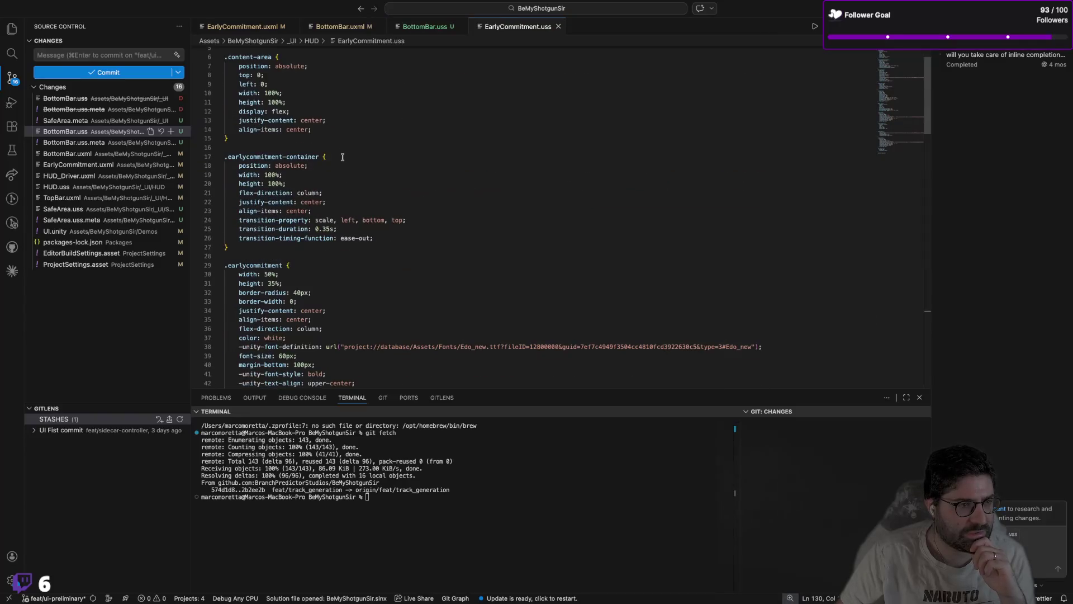
scroll(341, 191, "down", 2)
scroll(341, 191, "down", 10)
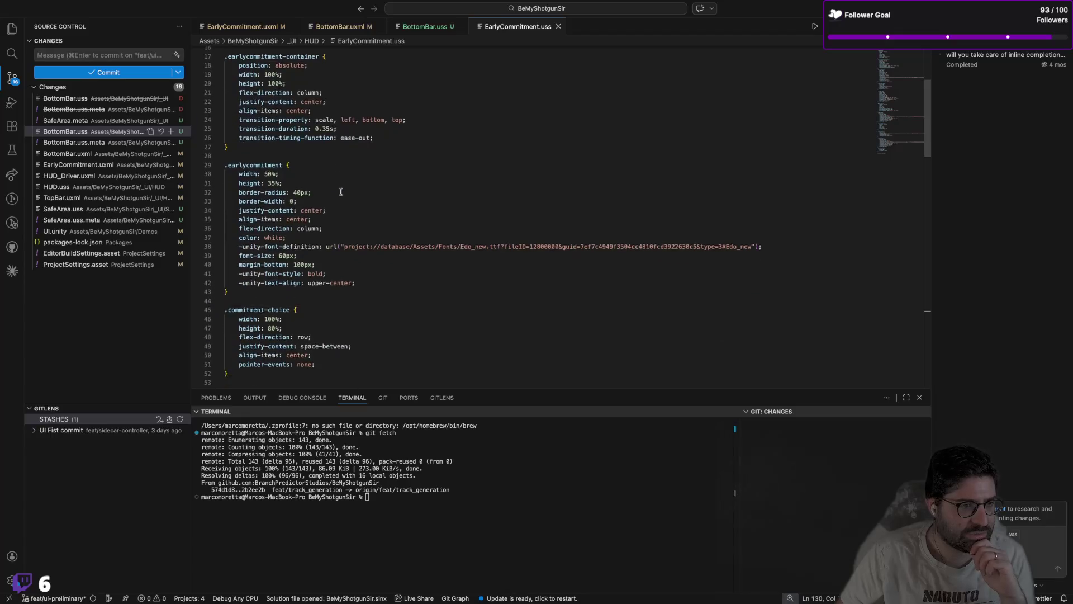
scroll(341, 190, "up", 4)
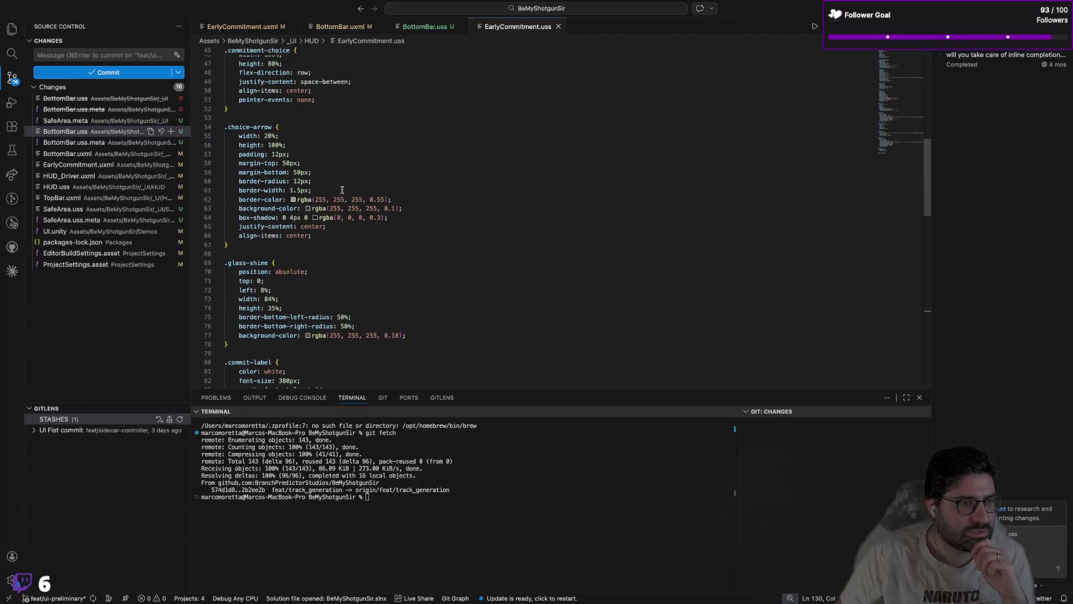
scroll(352, 188, "down", 4)
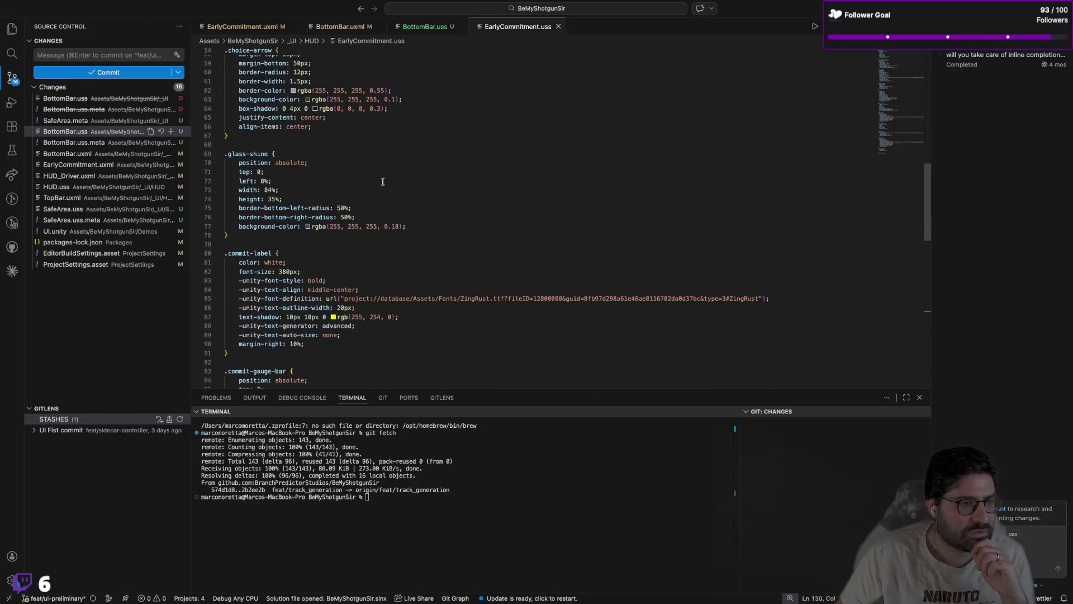
key("super+Tab")
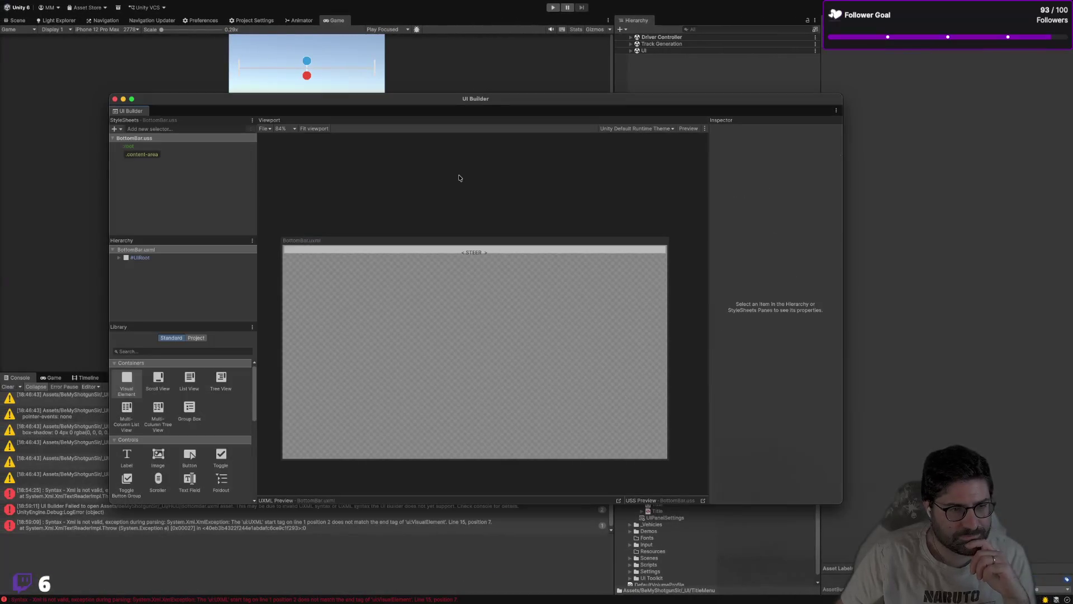
Step: Select the .content-area selector to view its absolute position mode in the Inspector
left_click(179, 156)
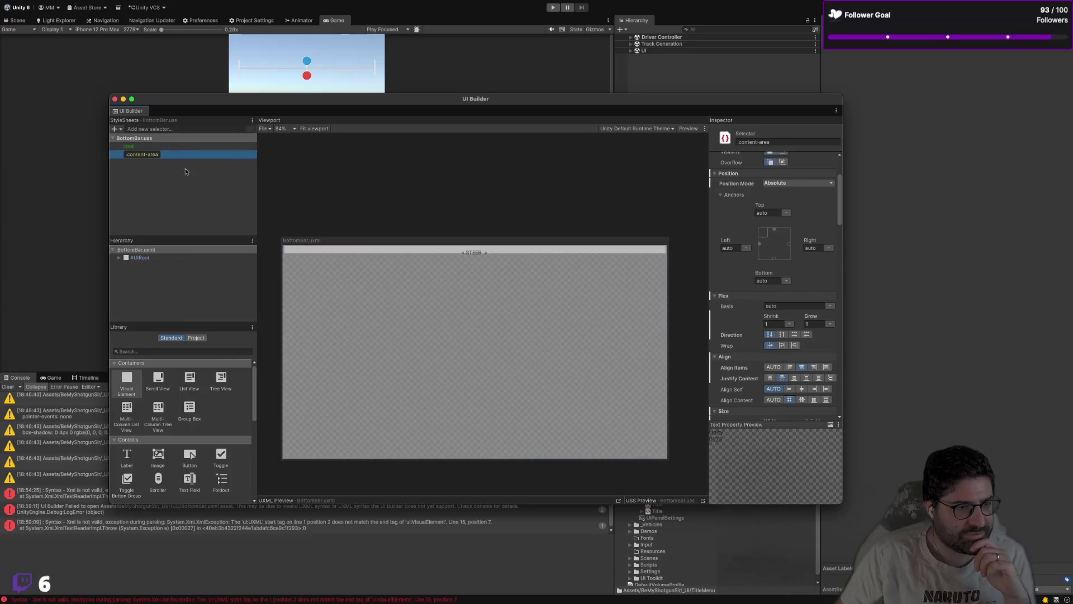
key("super+Tab")
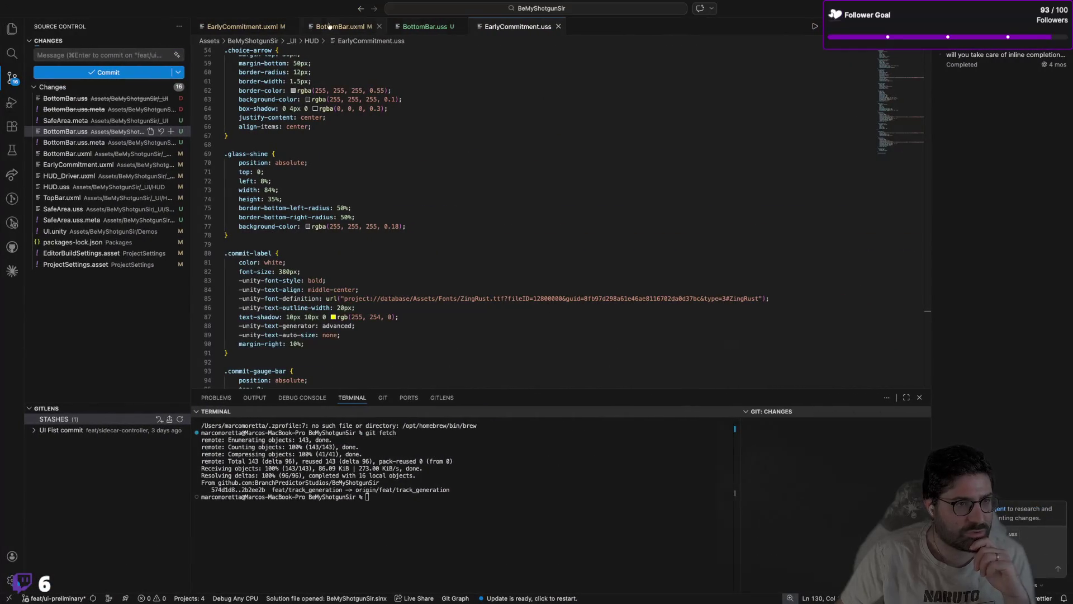
Step: Review the DriftControl and SteerControl markup in BottomBar.uxml against EarlyCommitment.uss
left_click(347, 26)
left_click(338, 85)
left_click_drag(269, 95, 399, 160)
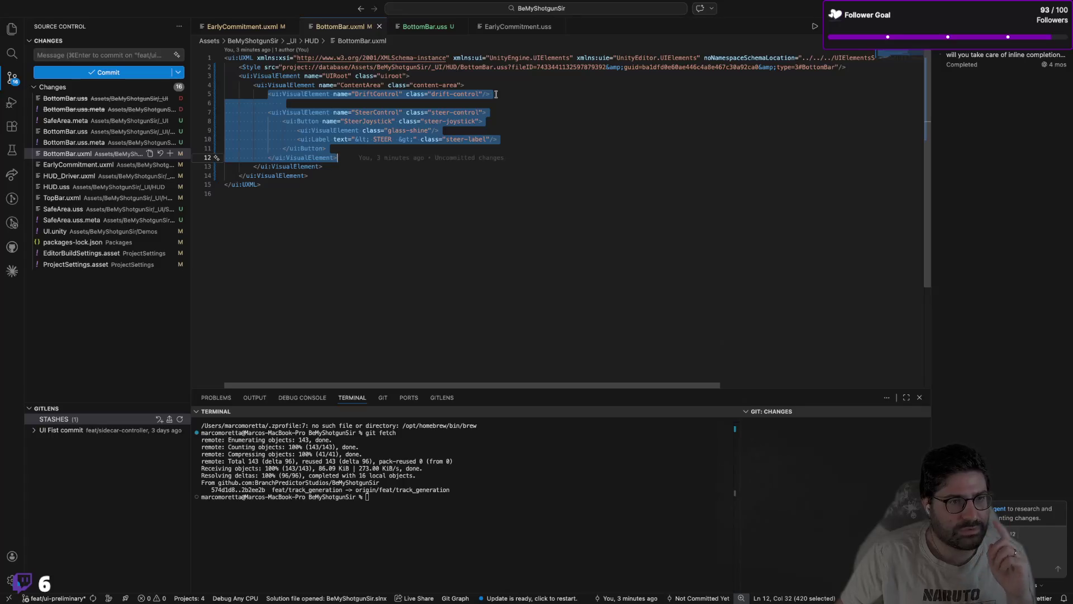
left_click(515, 29)
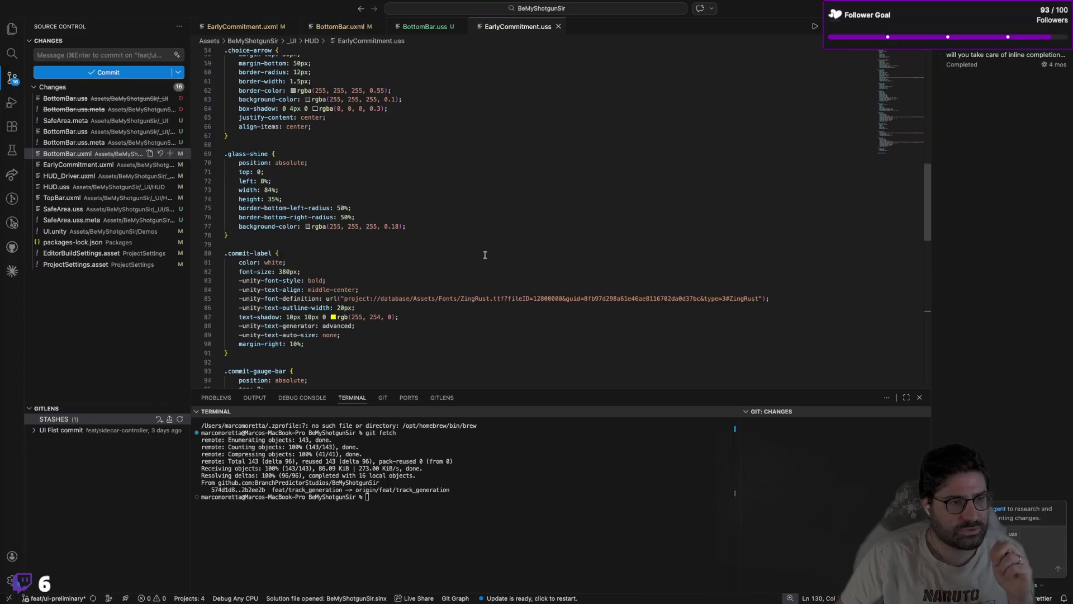
left_click(424, 28)
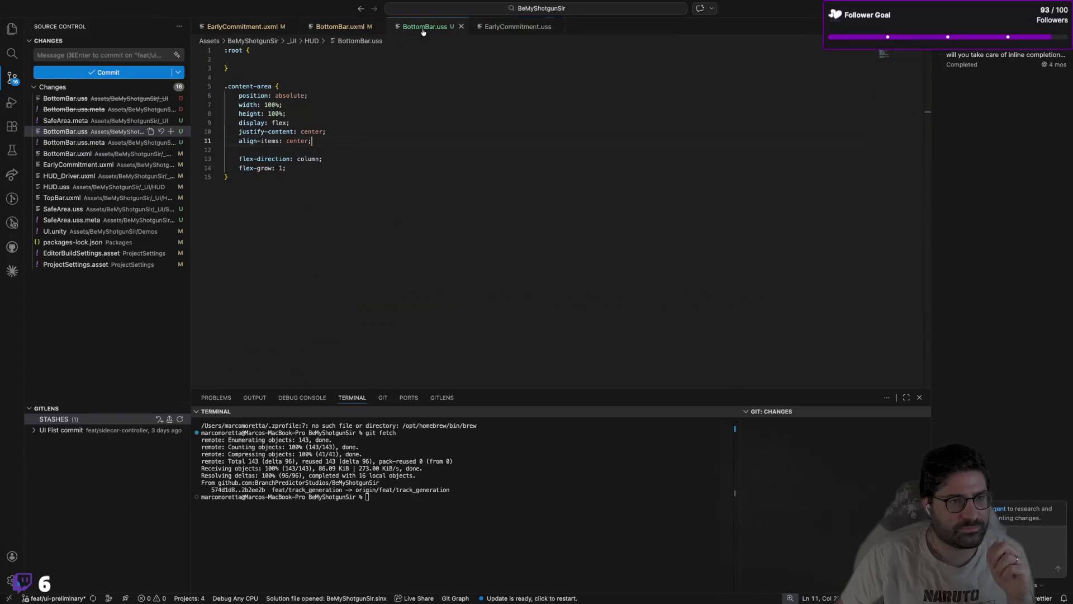
Step: Add a .drift-control rule below .content-area, dropping the suggested flex-direction line
key("Return")
key("Return")
type(".drift")
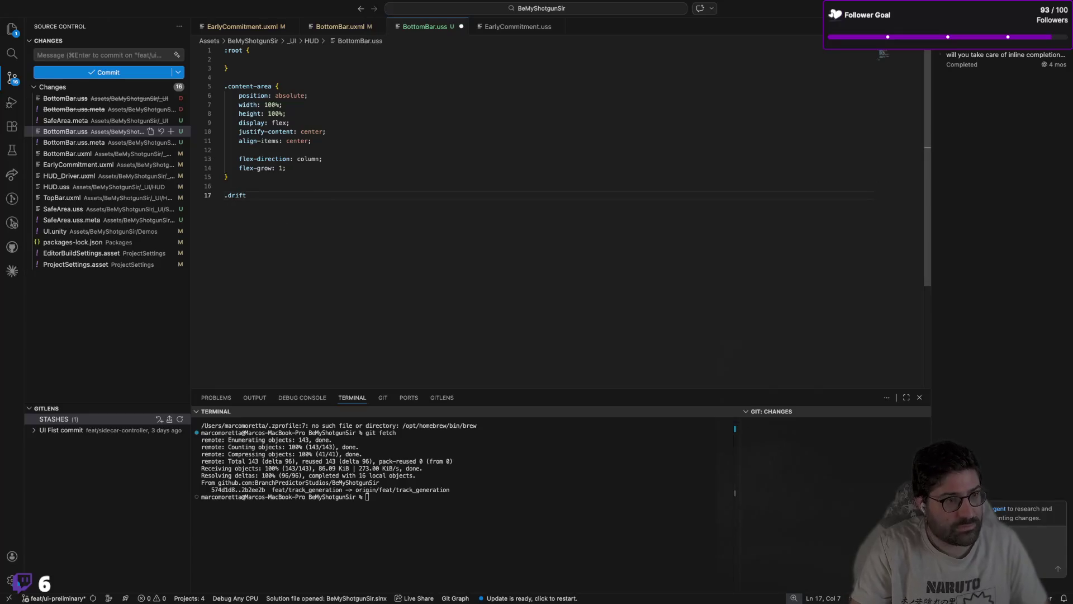
type("-control")
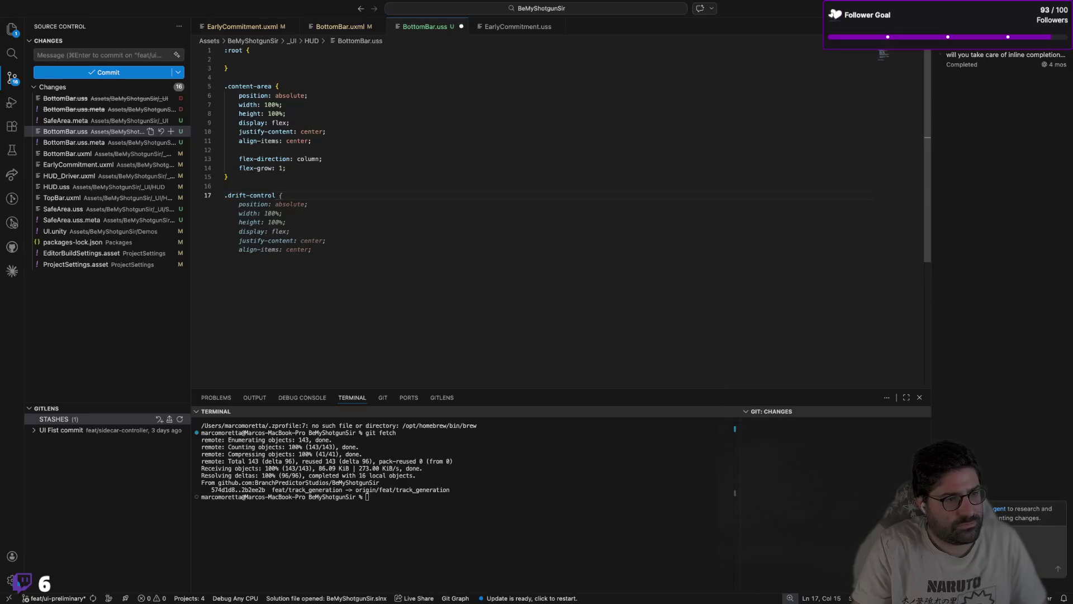
key("Tab")
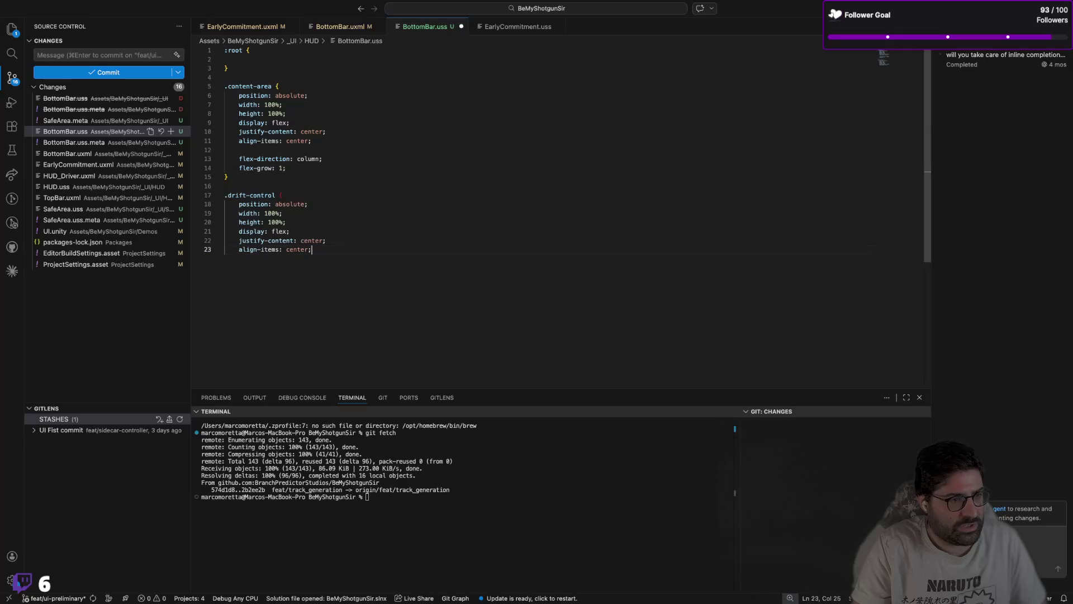
key("Tab")
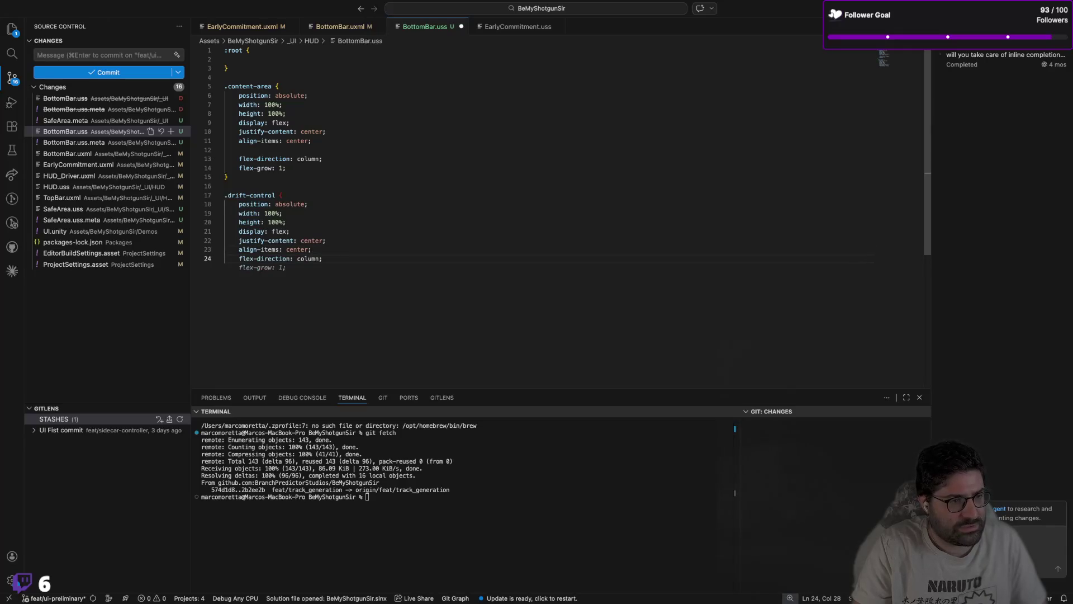
key("BackSpace")
key("BackSpace")
key("BackSpace")
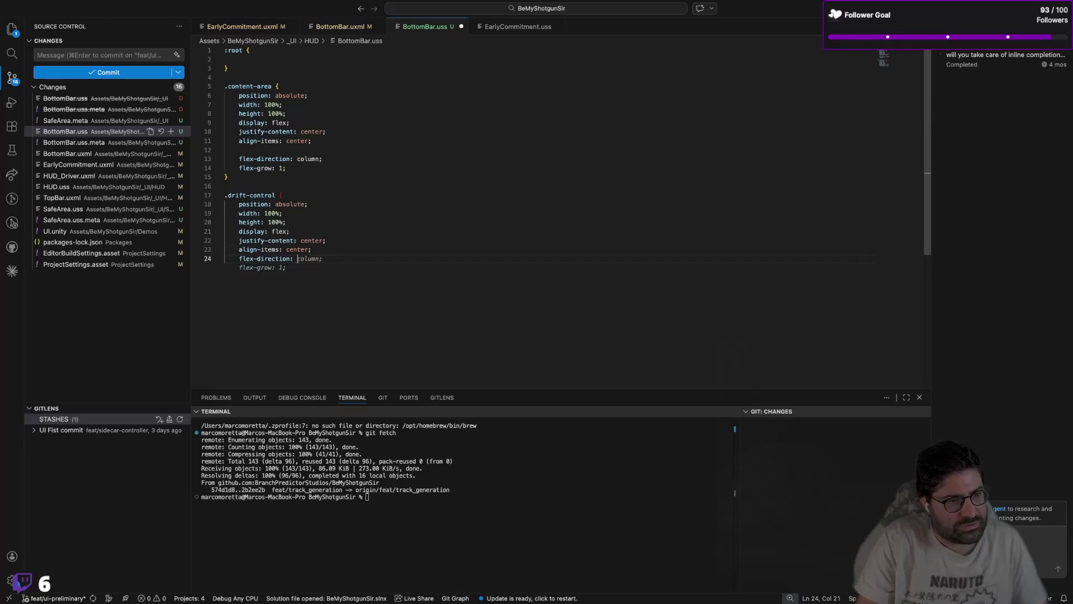
key("BackSpace")
key("BackSpace")
key("BackSpace")
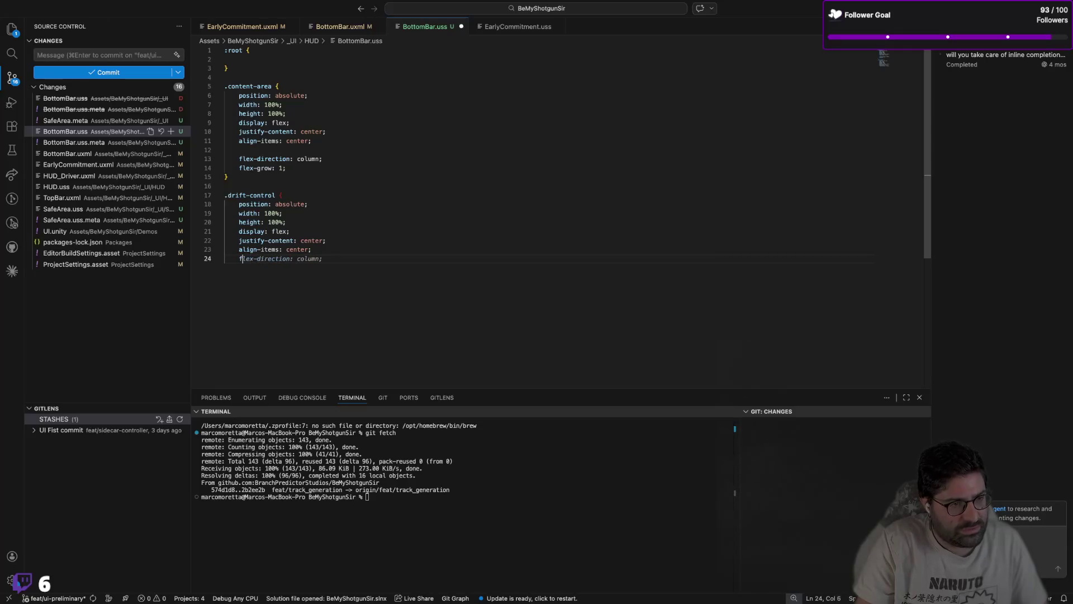
key("BackSpace")
type("}")
key("Return")
key("Return")
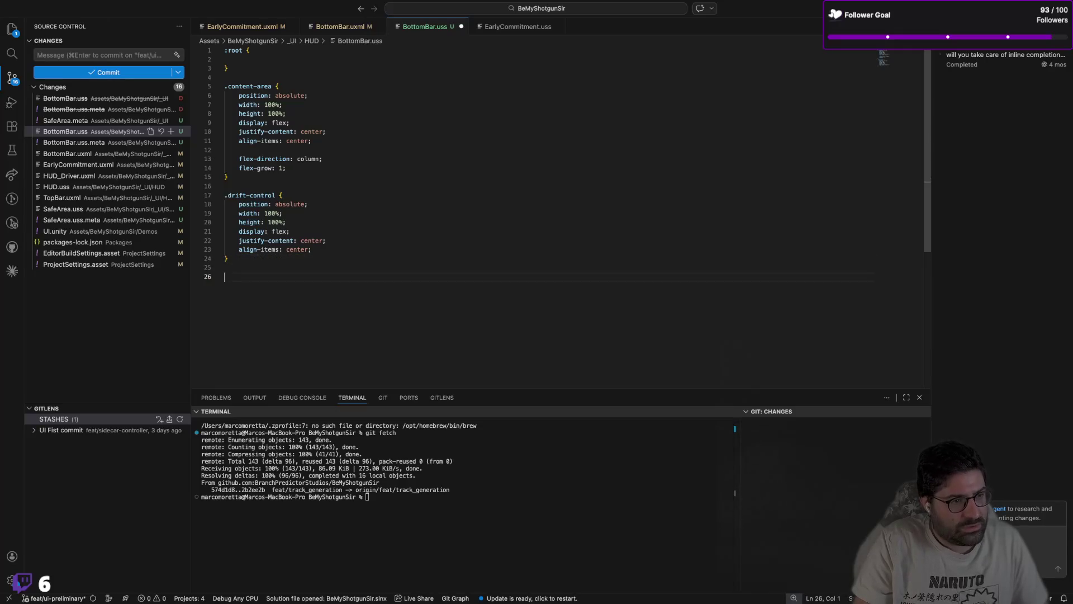
Step: Add a .steer-control rule with absolute position, full width and height, and centred content
type("stre")
key("BackSpace")
key("BackSpace")
key("BackSpace")
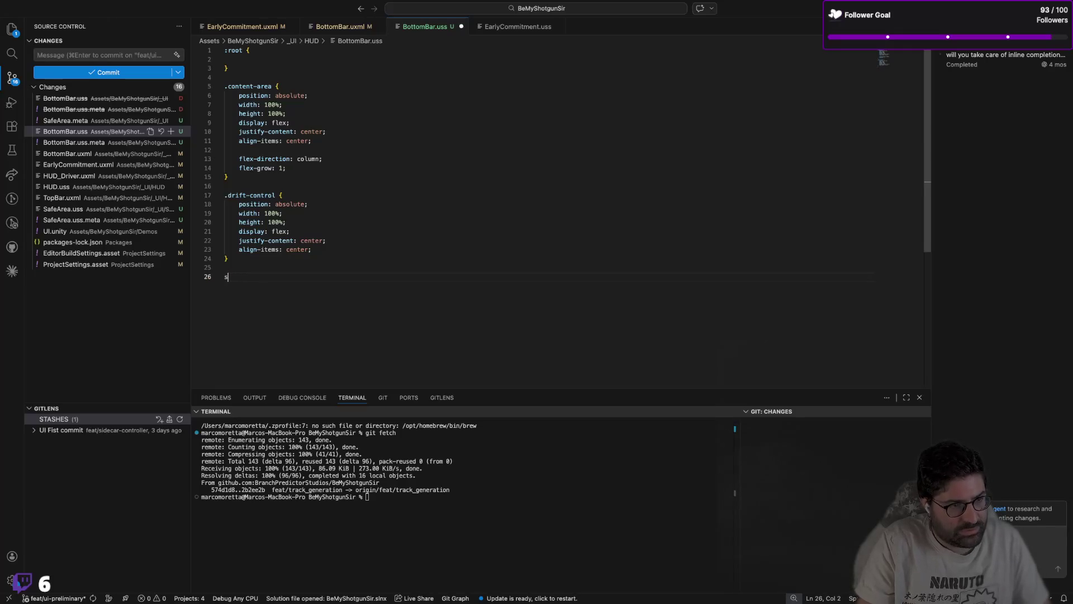
type(".steer-c")
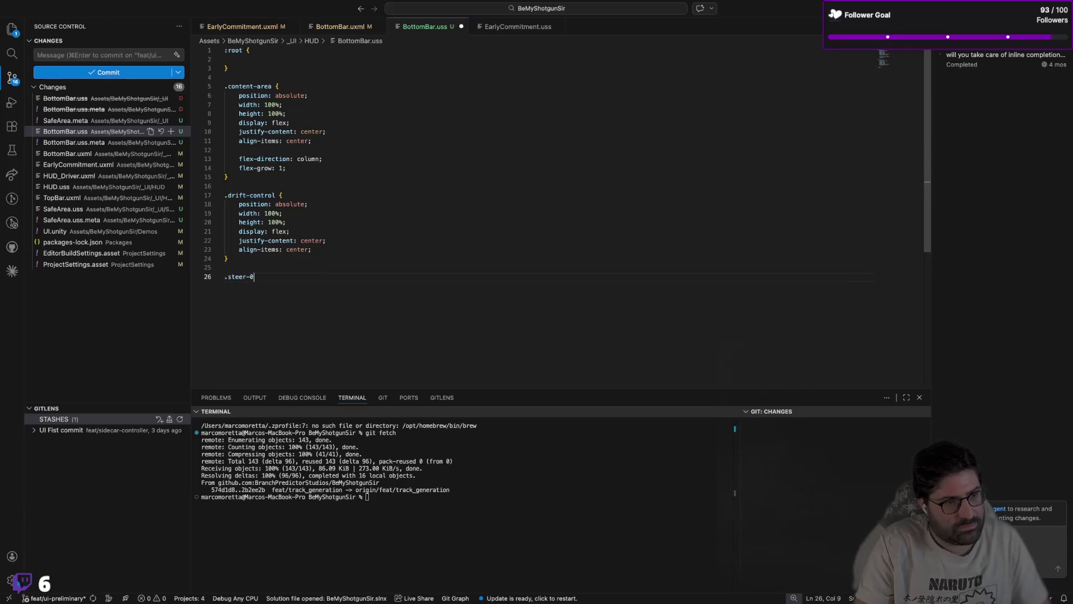
type("c")
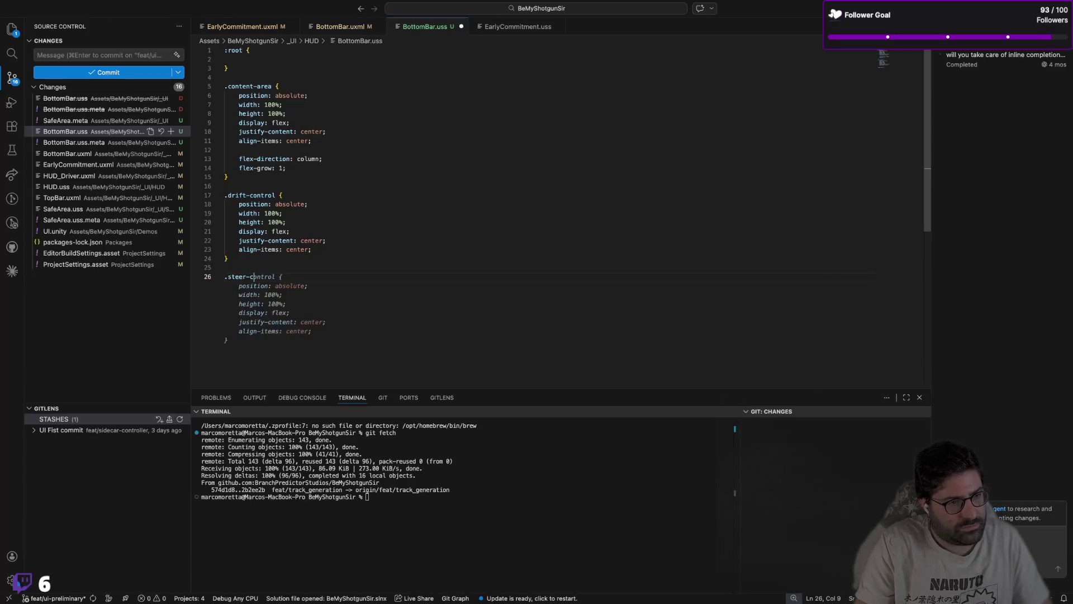
key("Tab")
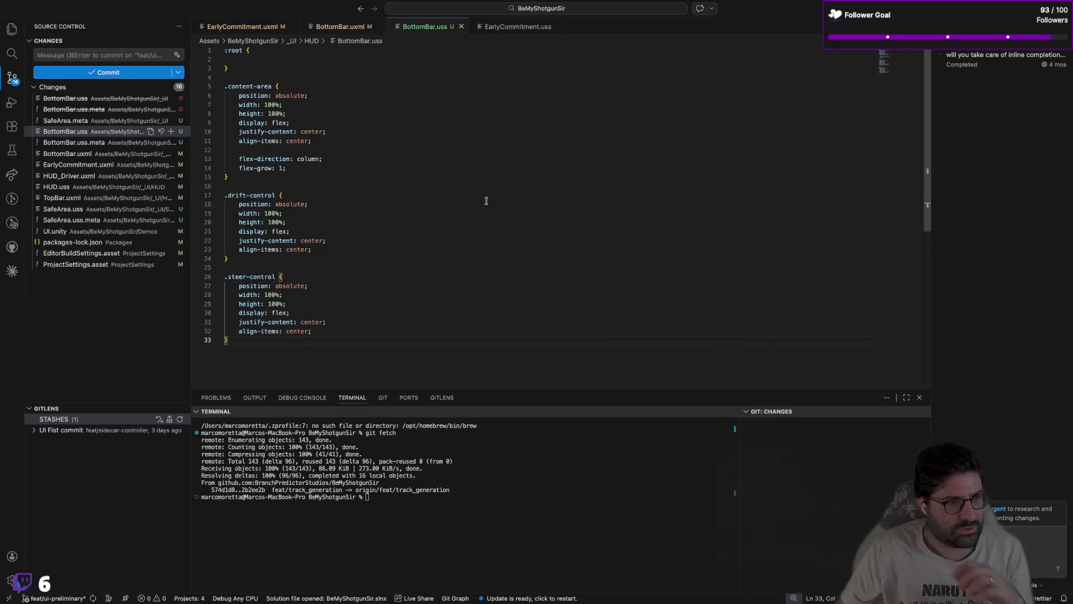
key("super+Tab")
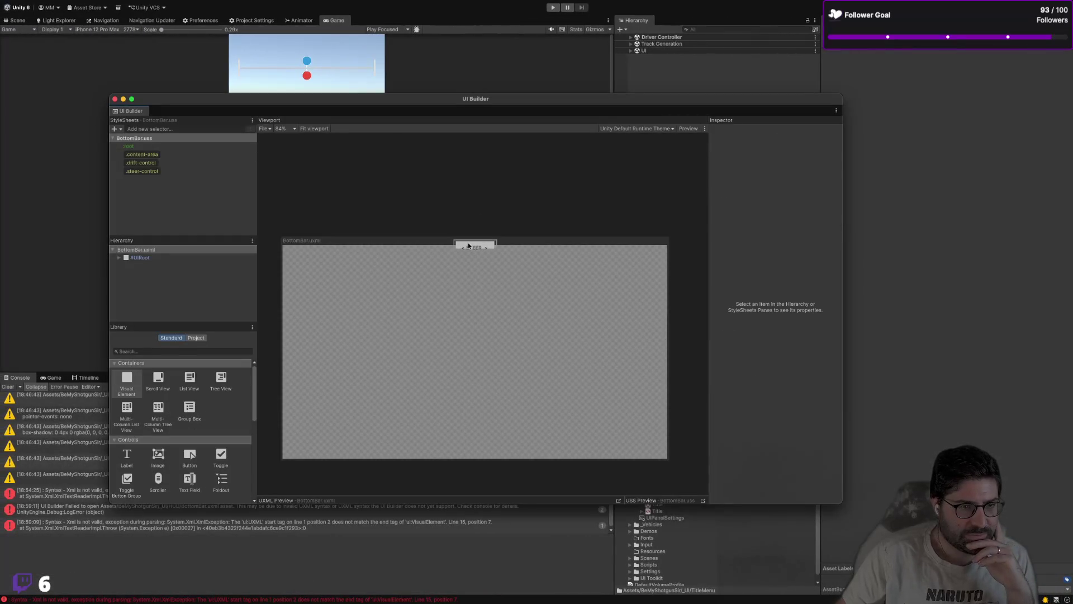
Step: Inspect the .content-area and .steer-control rules and the DriftControl and SteerControl elements
left_click(186, 154)
left_click(182, 171)
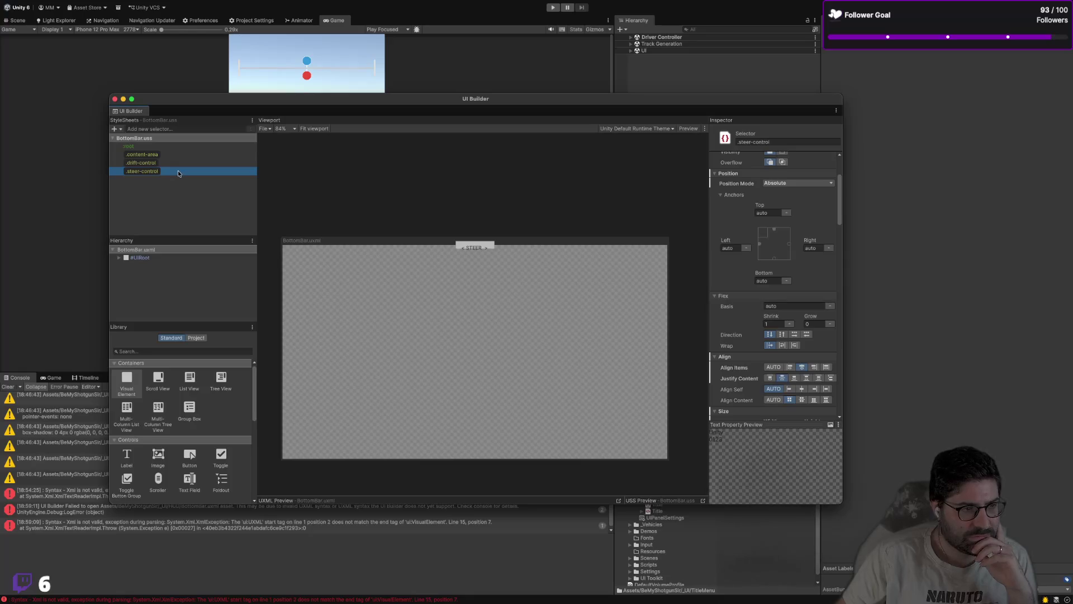
left_click(118, 257)
left_click(125, 265)
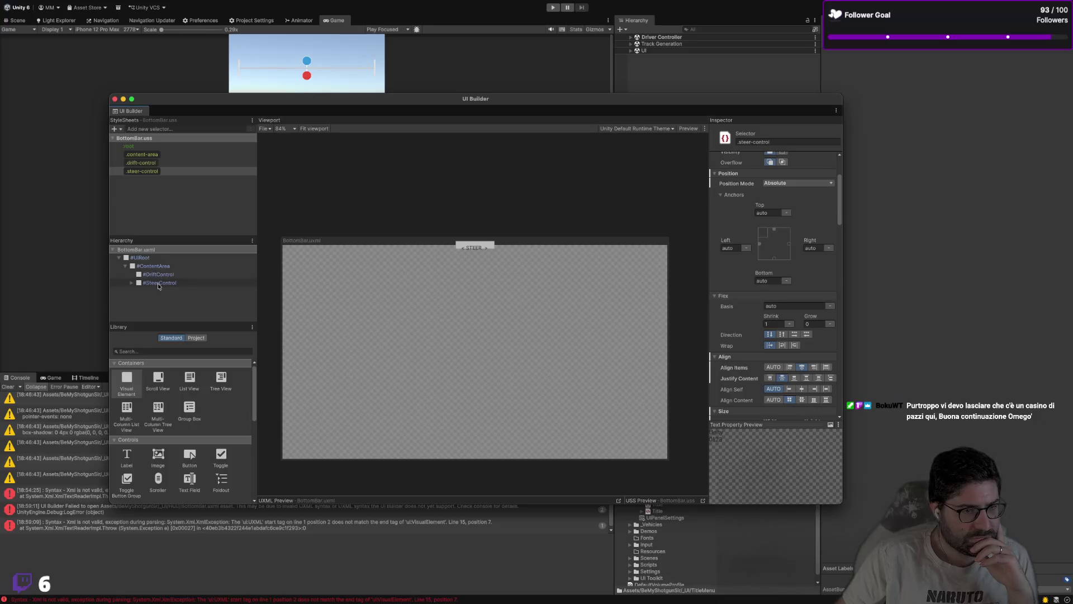
left_click(159, 285)
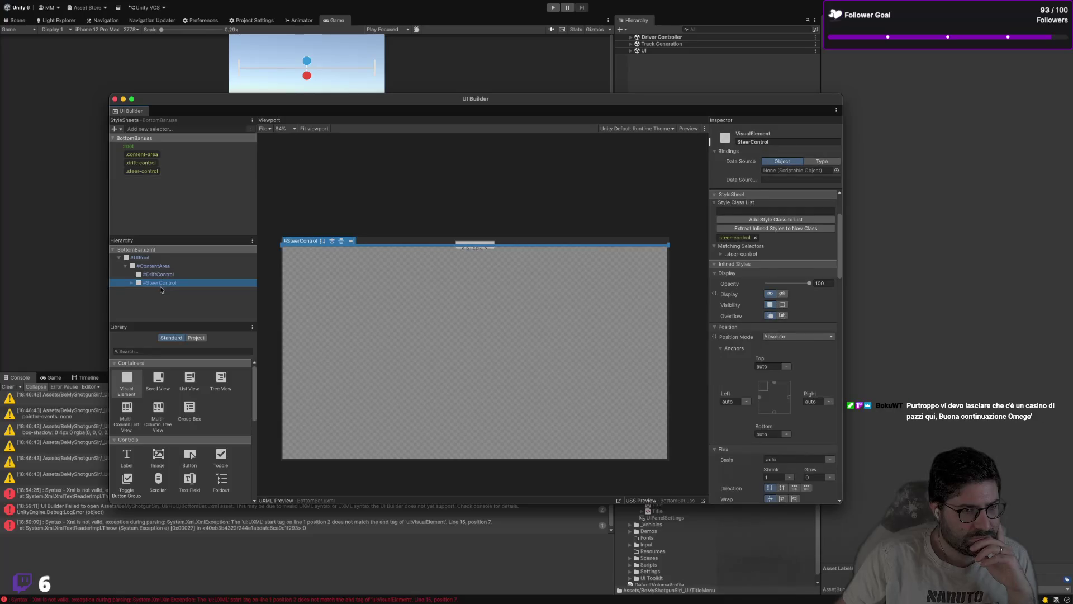
left_click(190, 275)
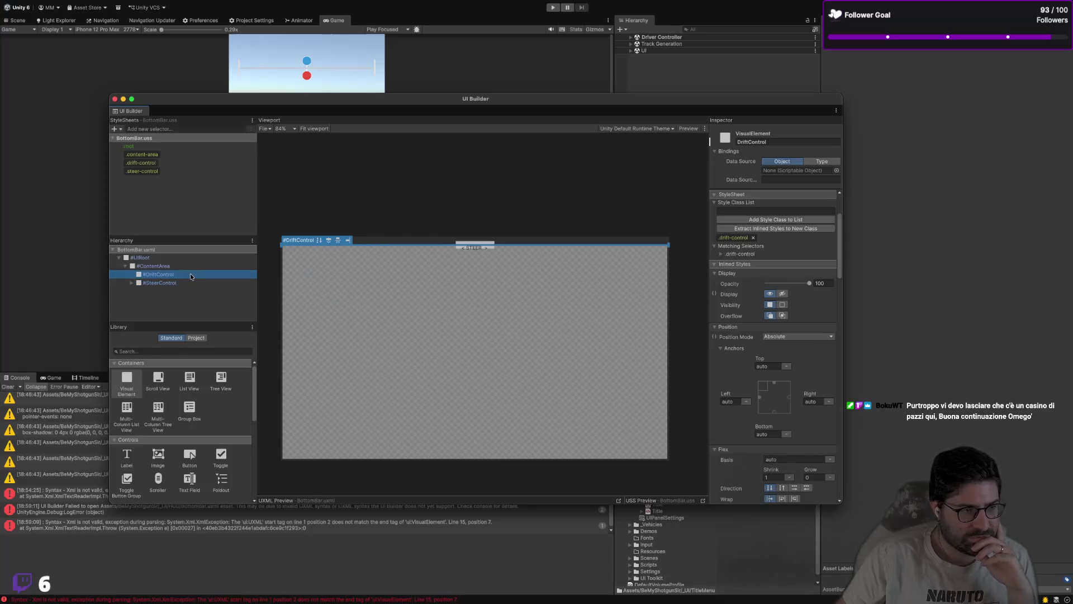
Step: Set the .drift-control selector's flex grow to 1
left_click(188, 163)
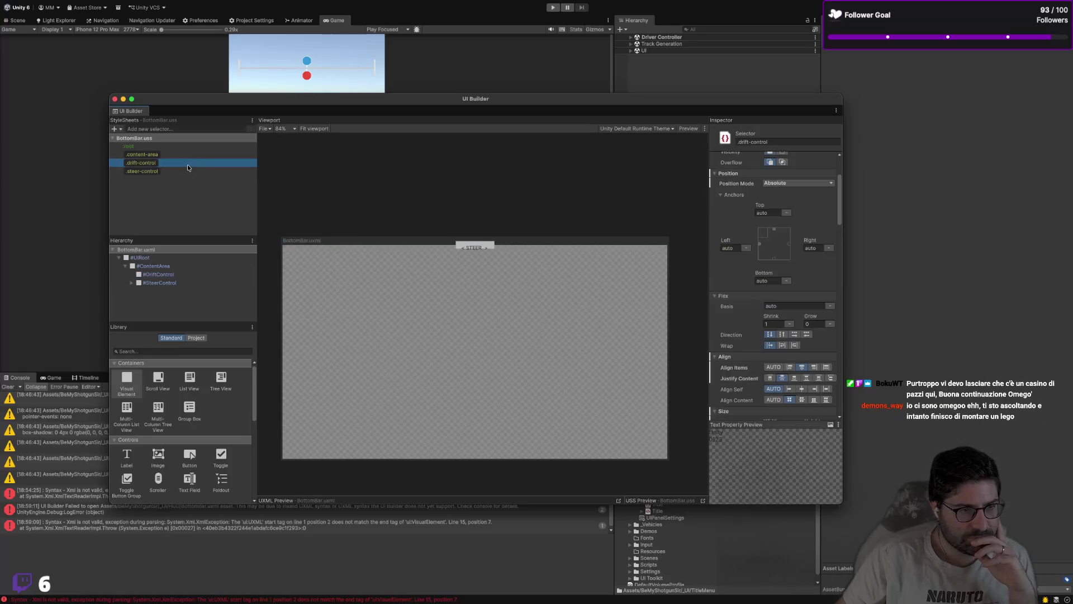
scroll(749, 310, "down", 3)
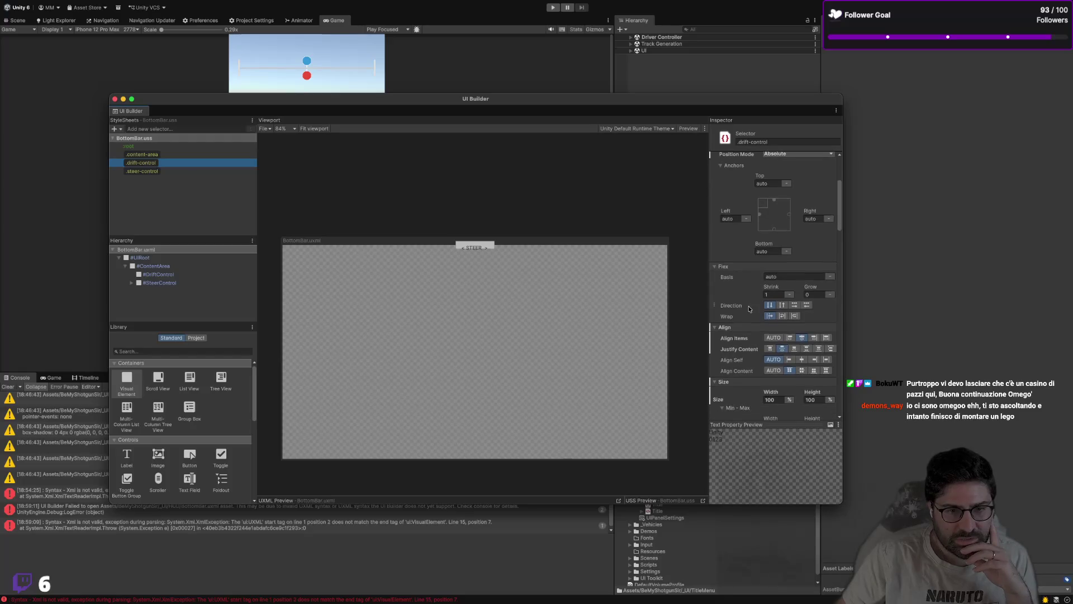
scroll(811, 306, "up", 5)
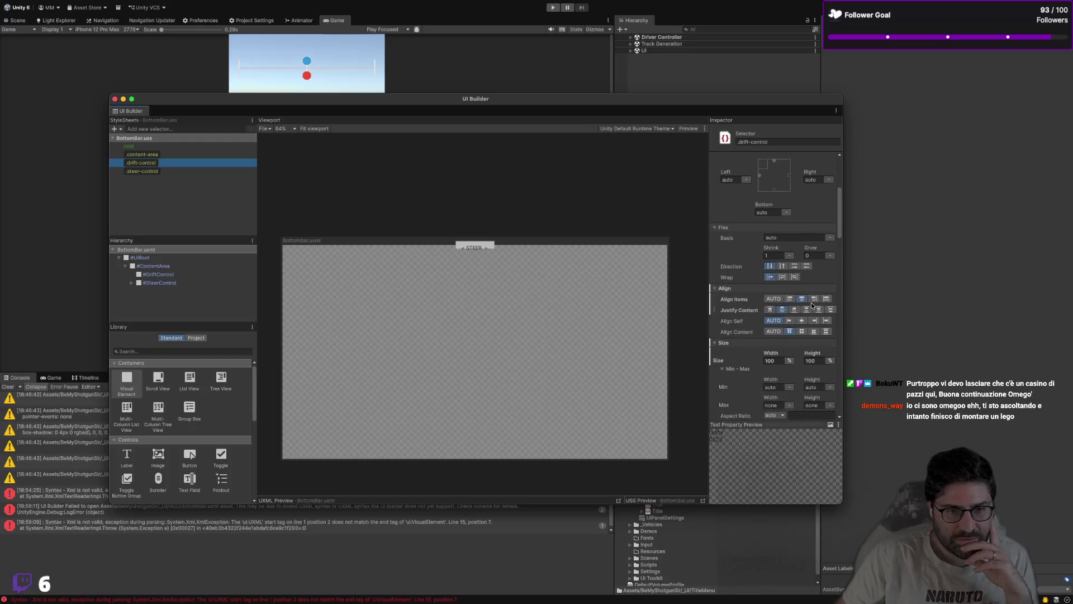
scroll(812, 306, "down", 10)
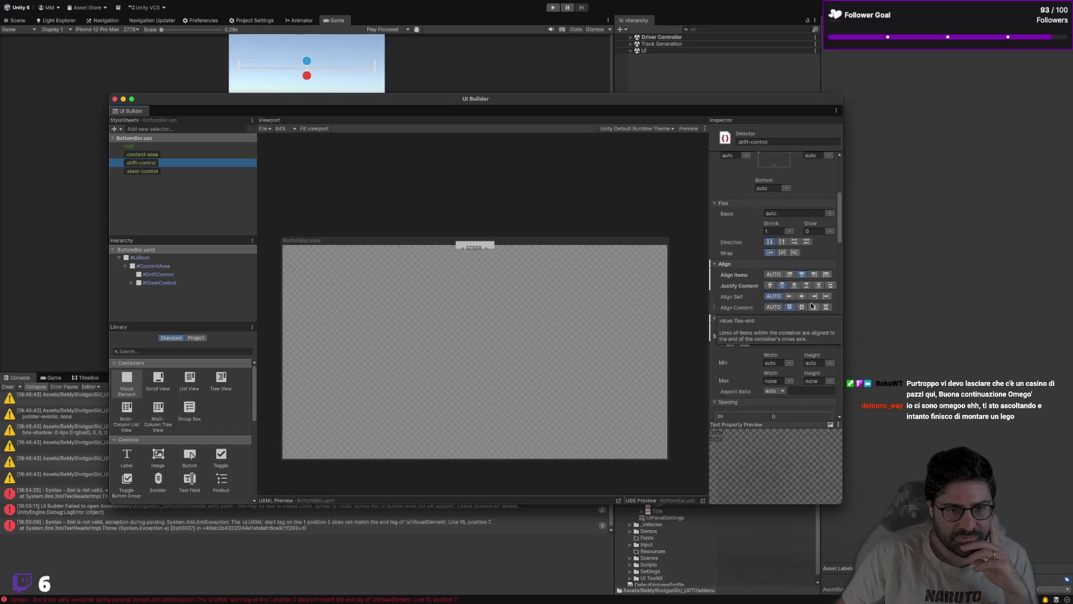
scroll(819, 261, "up", 10)
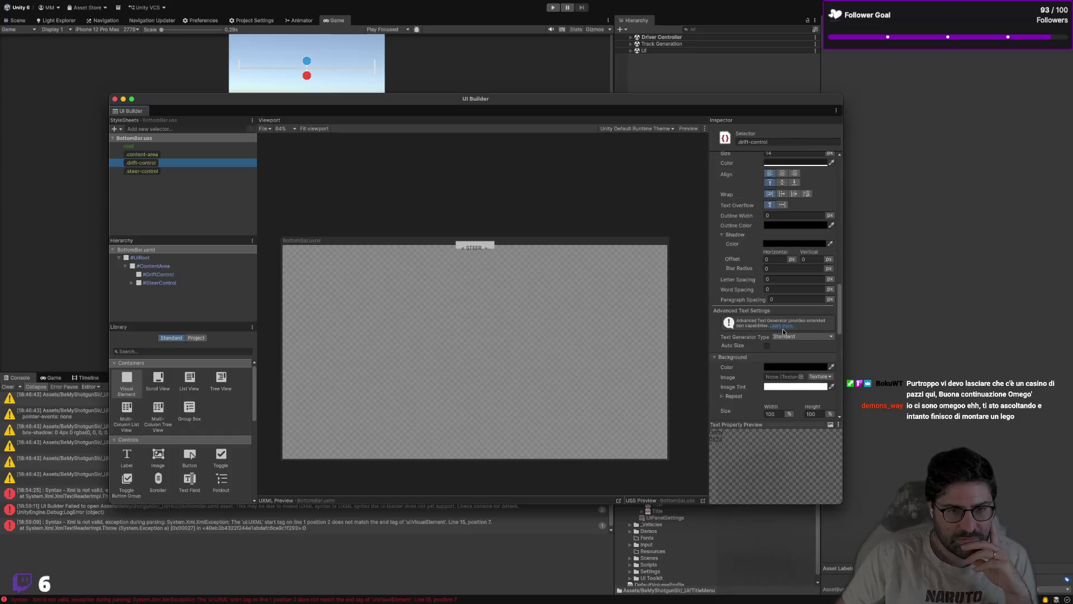
scroll(820, 261, "down", 1)
left_click(815, 373)
type("1")
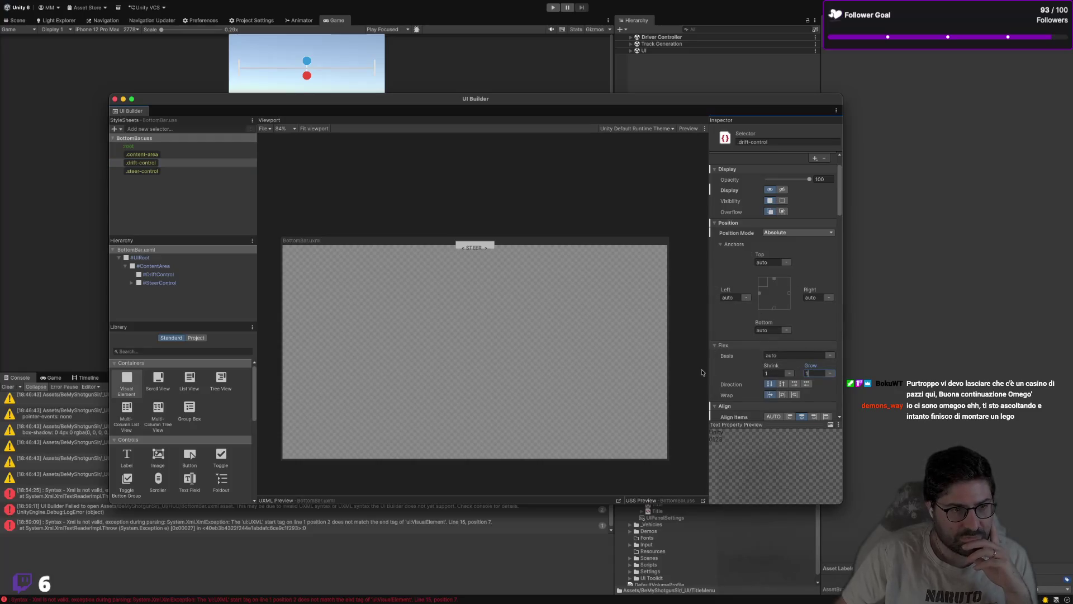
scroll(770, 355, "down", 5)
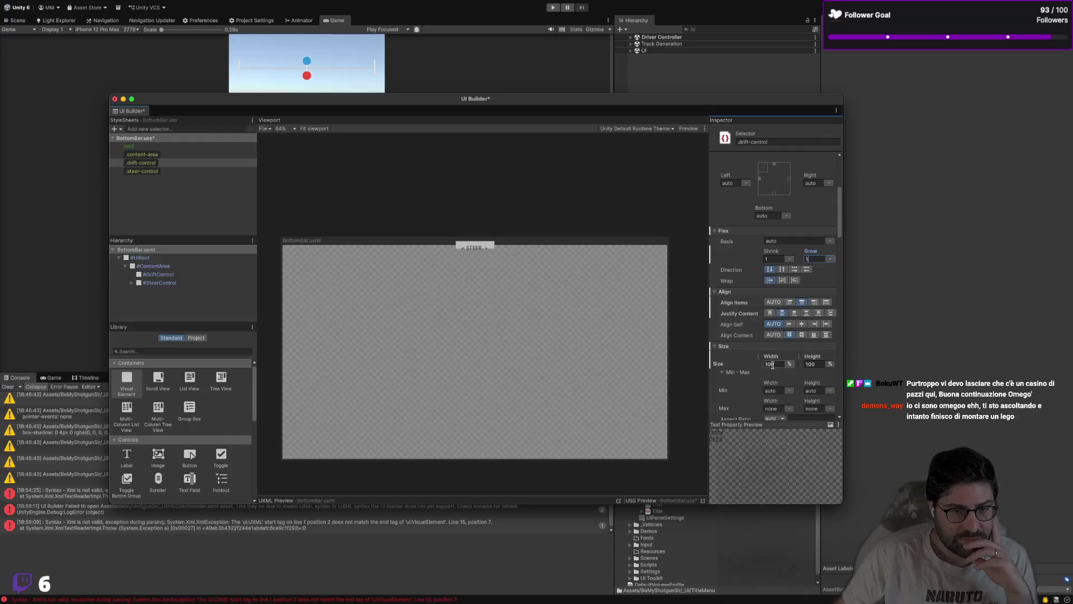
left_click(814, 364)
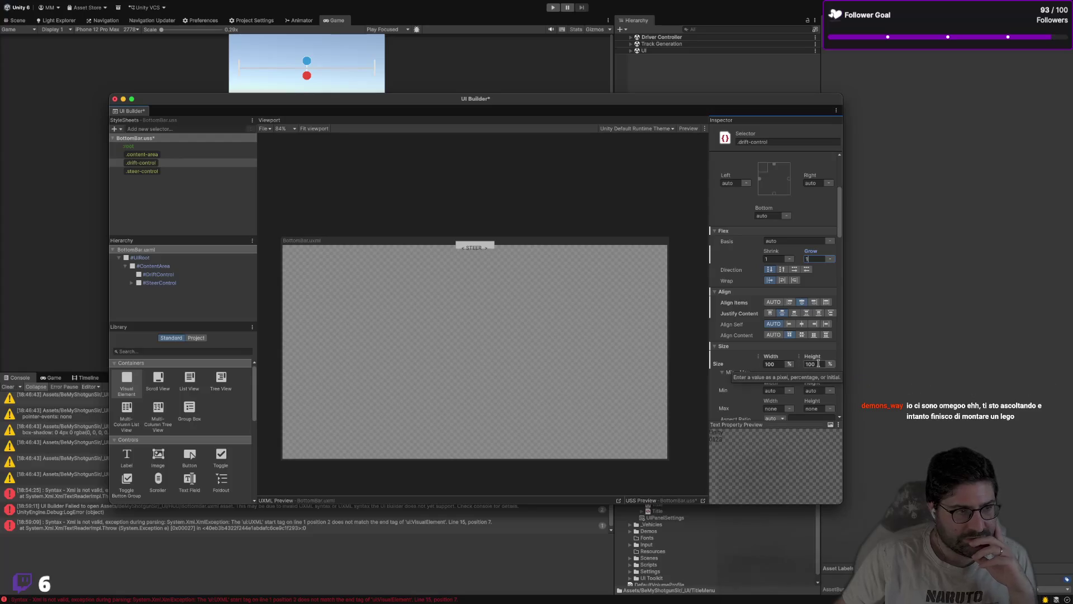
Step: Set .content-area justify content to center and give it a 100px height
left_click(205, 154)
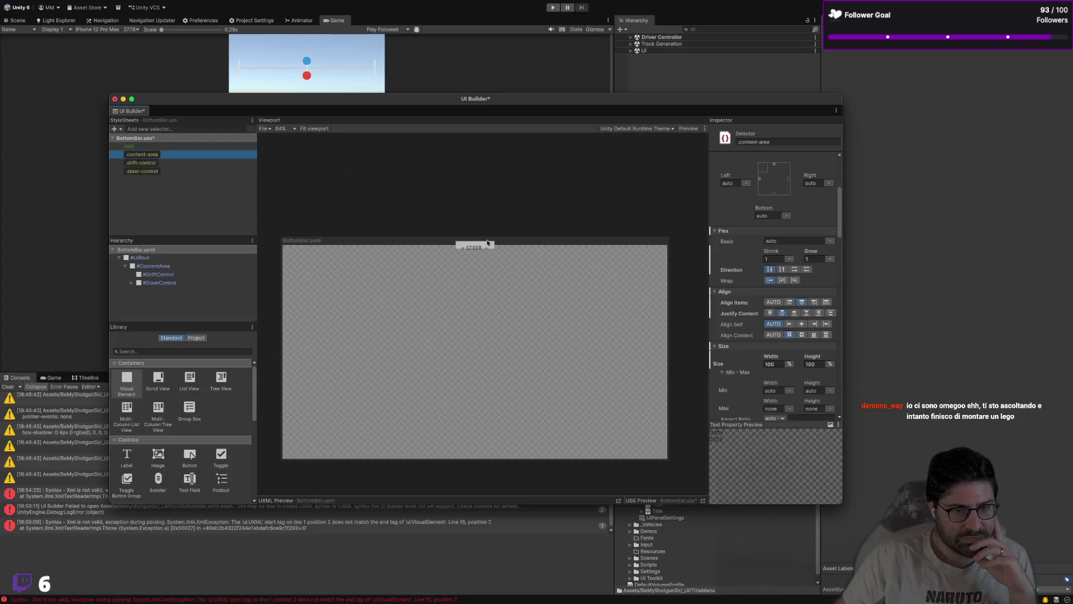
left_click(817, 364)
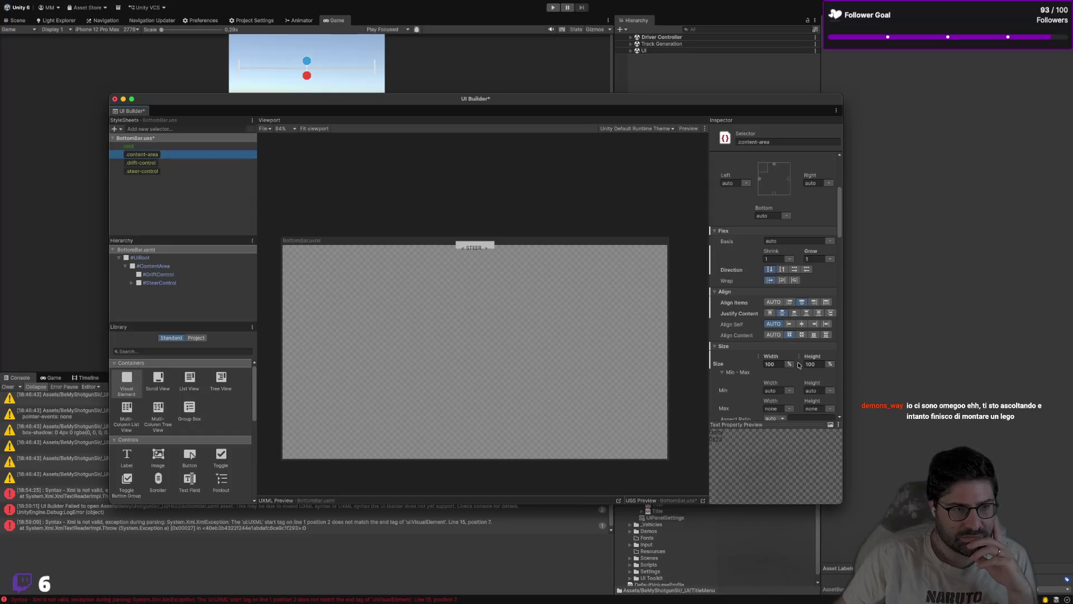
left_click(184, 267)
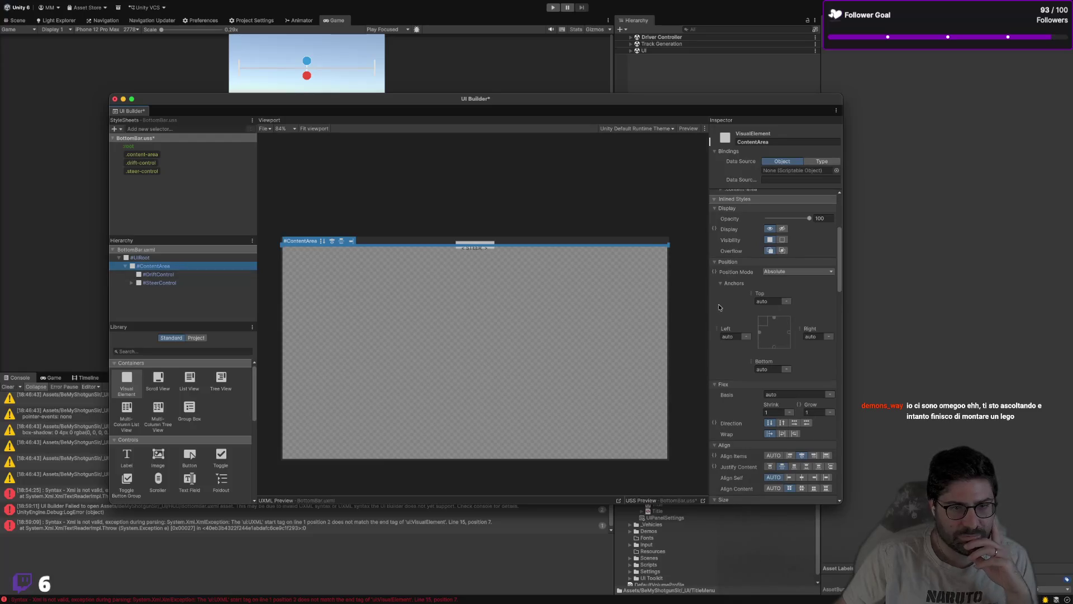
scroll(750, 318, "up", 5)
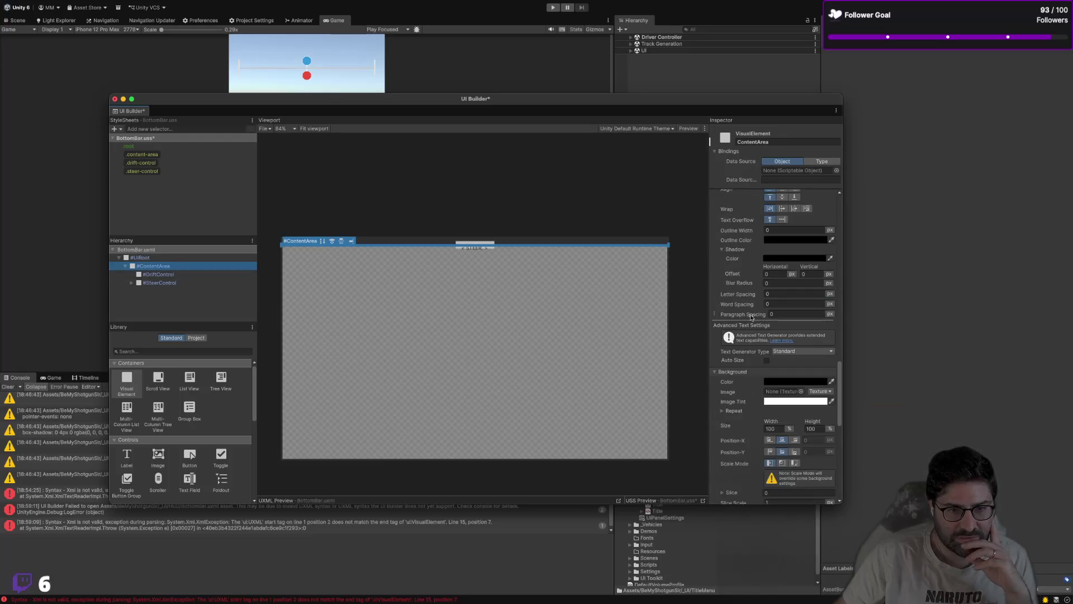
left_click(206, 154)
scroll(749, 309, "down", 6)
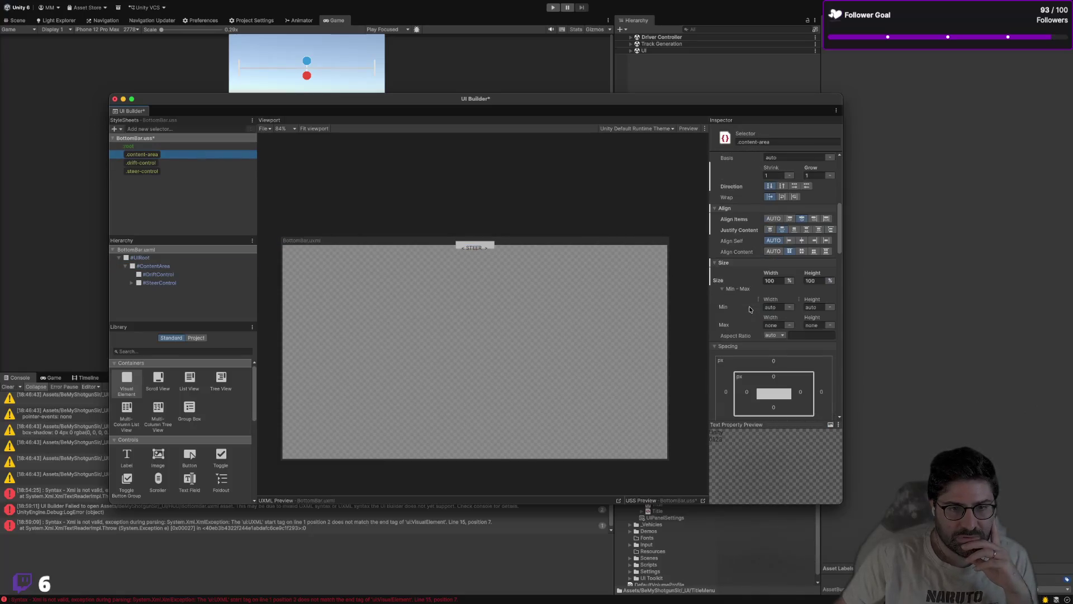
scroll(750, 309, "down", 2)
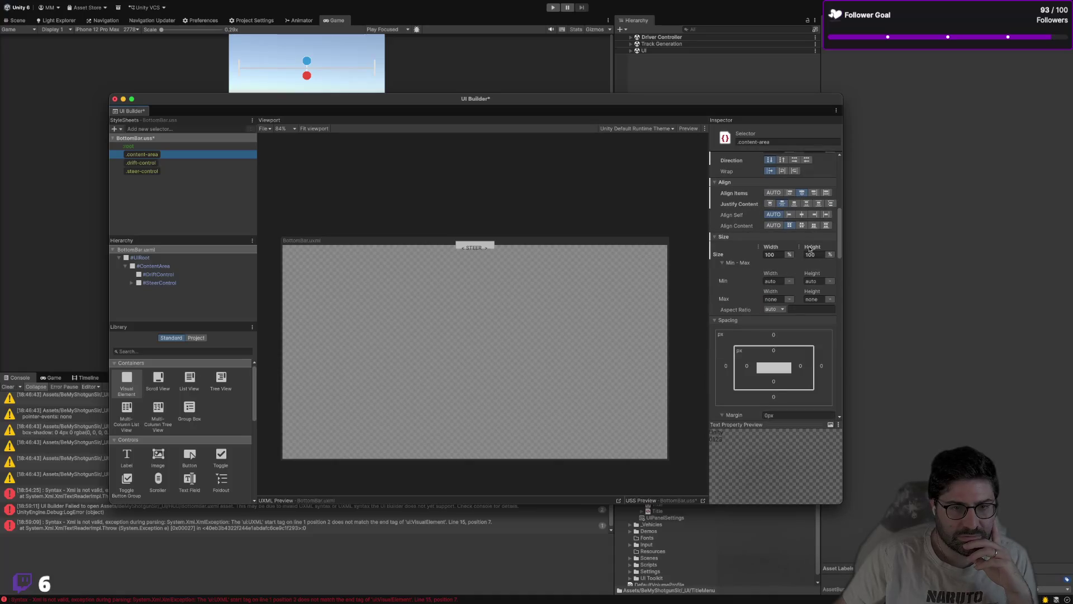
left_click_drag(809, 248, 833, 252)
scroll(805, 208, "up", 1)
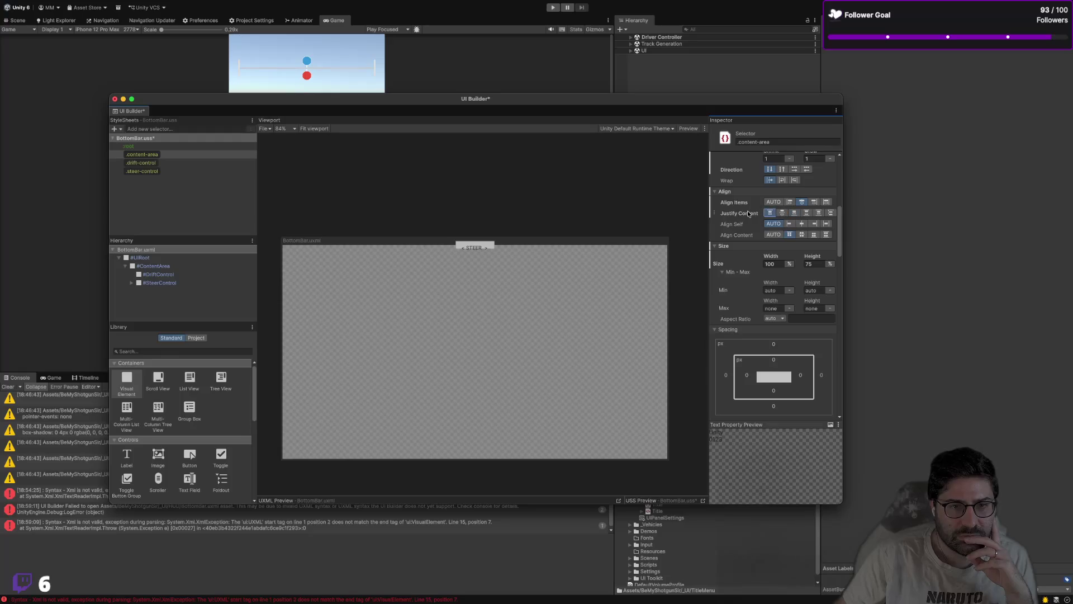
left_click(782, 213)
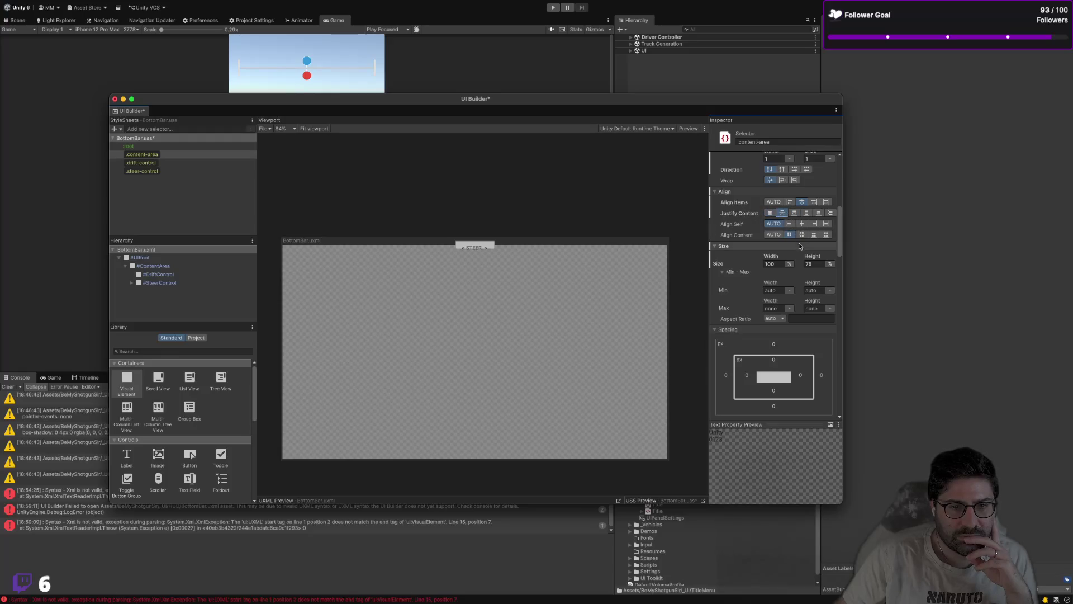
type("100px")
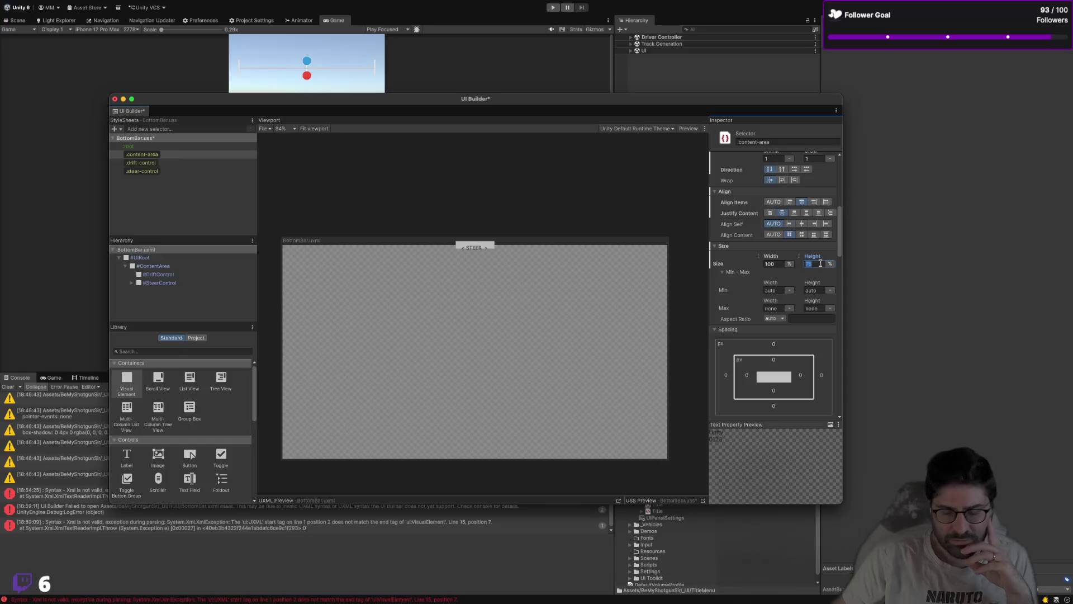
key("Return")
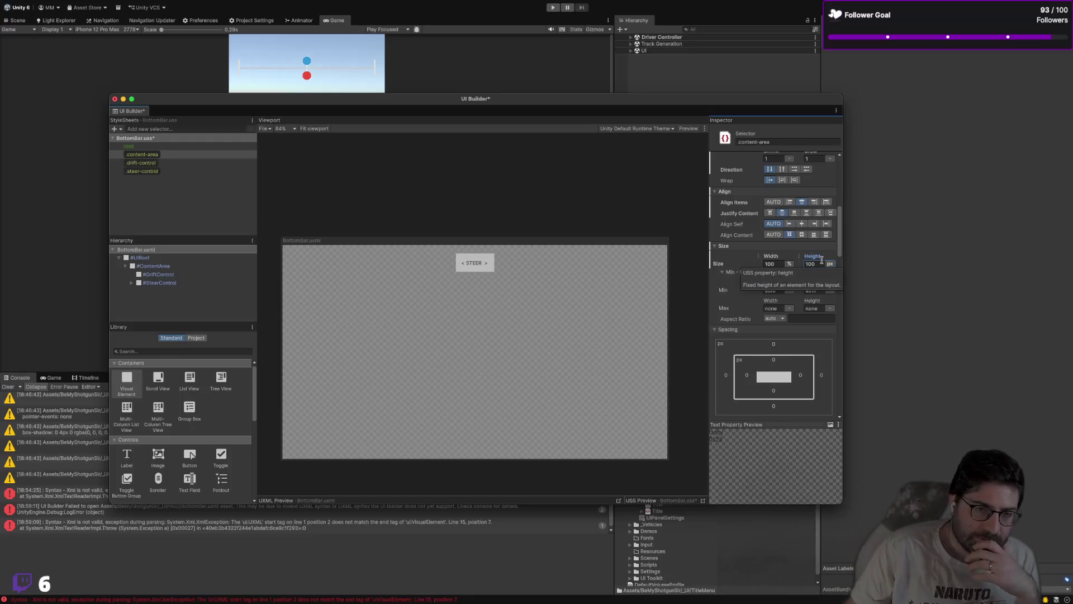
Step: Switch .content-area to Relative position mode and change its height to 100%
scroll(790, 267, "up", 5)
scroll(790, 267, "up", 1)
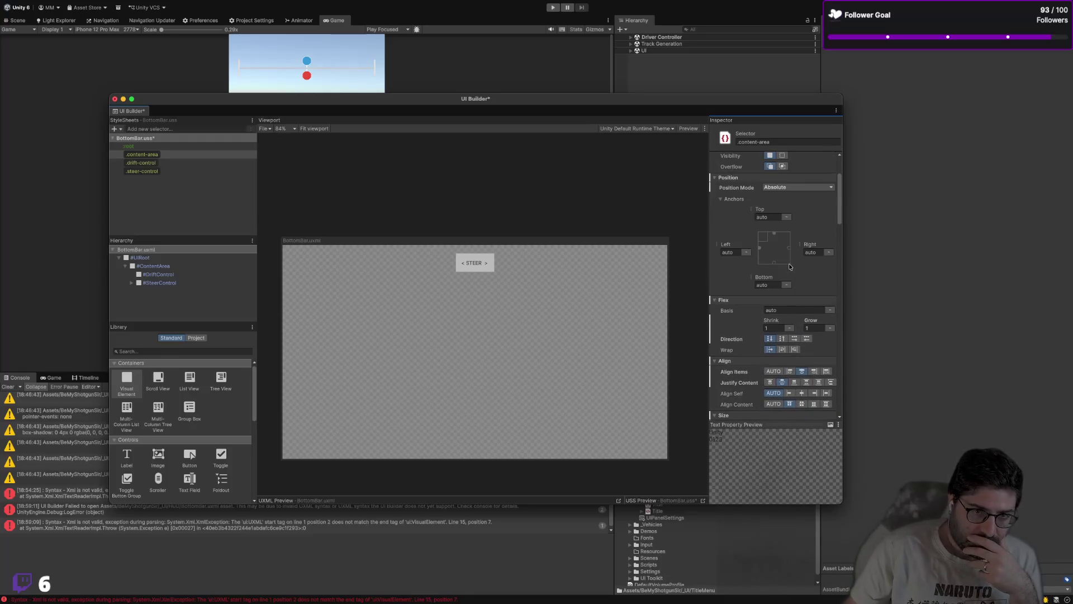
left_click(786, 187)
left_click(782, 201)
scroll(788, 222, "down", 1)
scroll(788, 222, "down", 4)
left_click(812, 310)
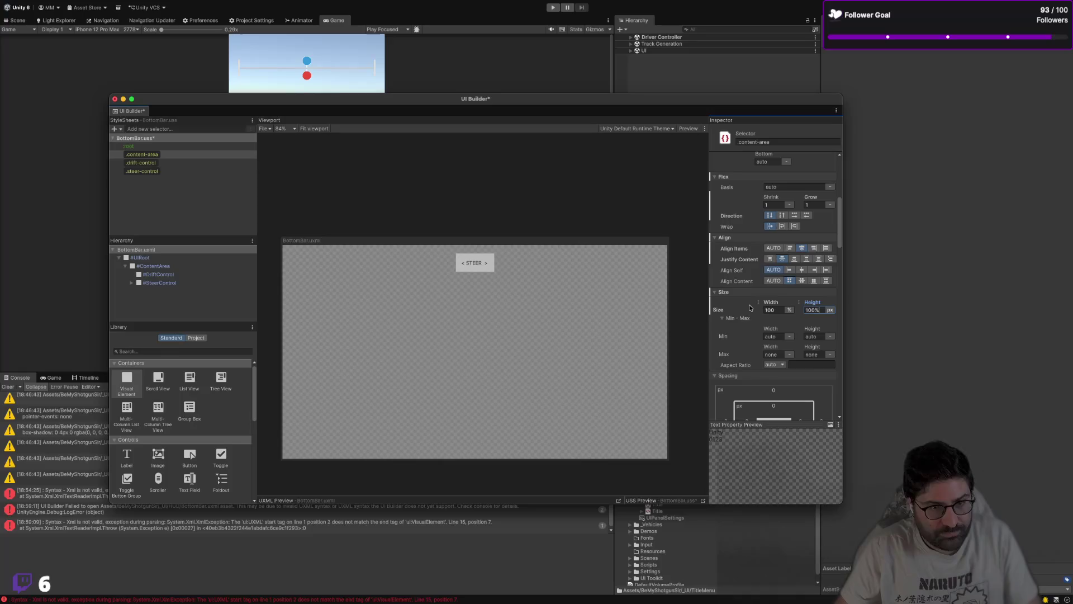
type("100%")
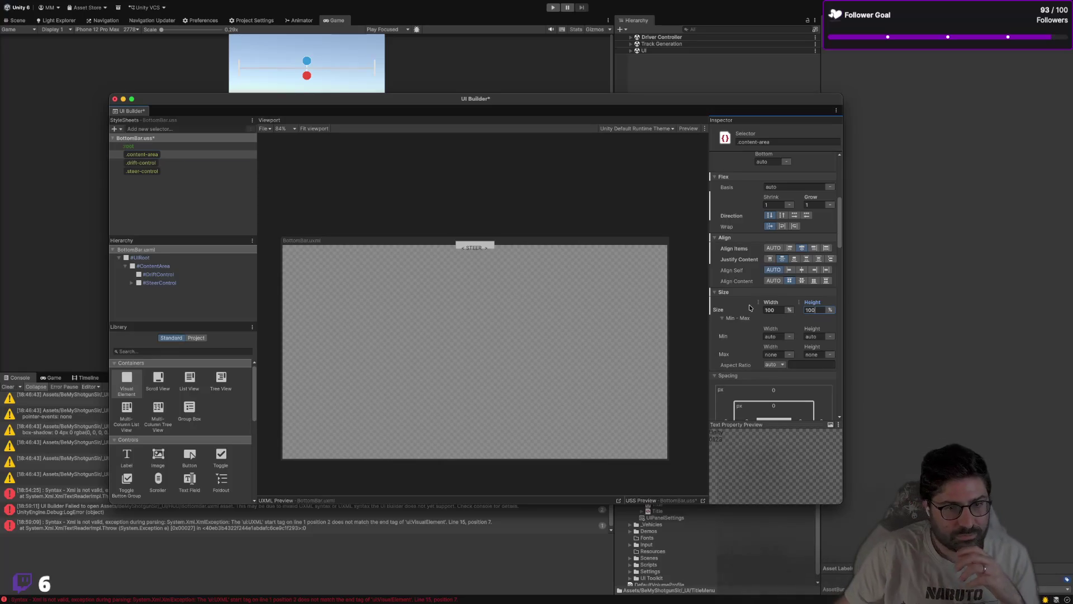
left_click(180, 163)
left_click(185, 154)
mouse_move(413, 101)
left_mouse_down()
mouse_move(568, 235)
mouse_move(346, 110)
left_mouse_up()
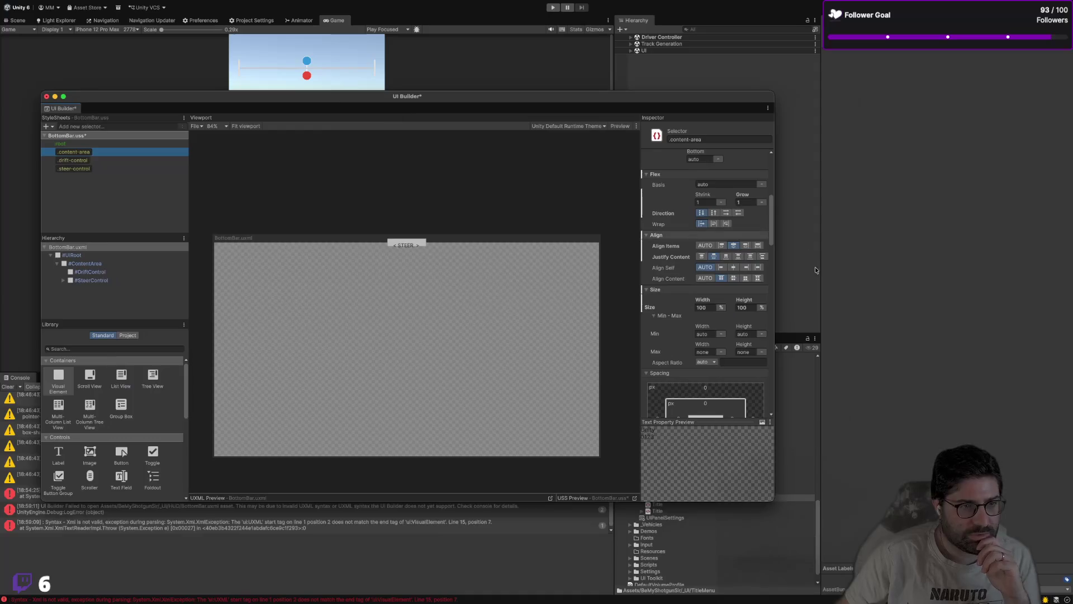
key("super+Tab")
Step: Review the .content-area rule in EarlyCommitment.uss: position, left offset, height and justify-content
left_click(243, 26)
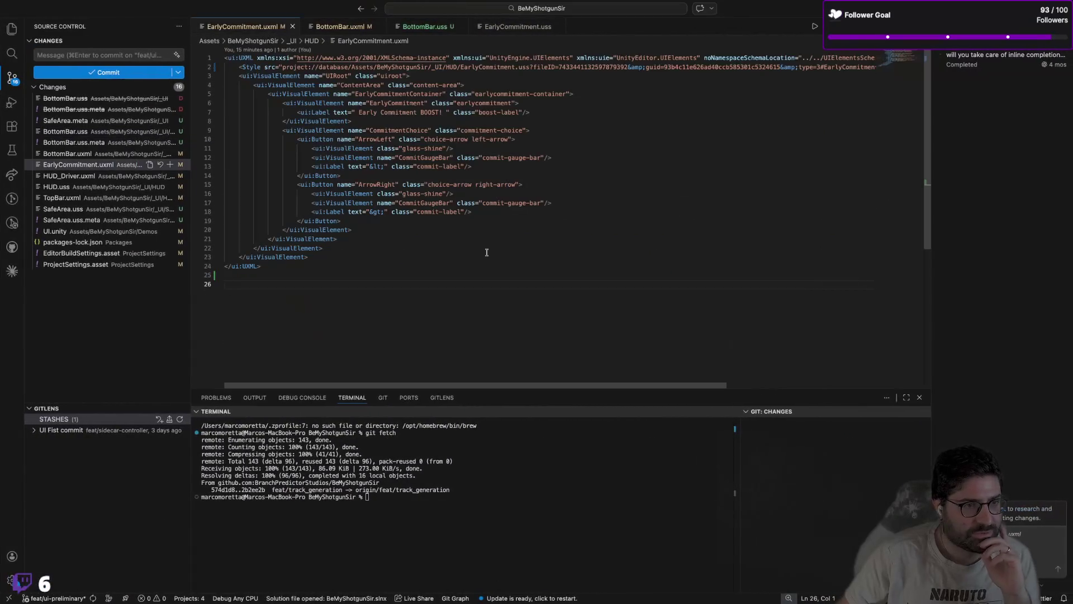
key("super+4")
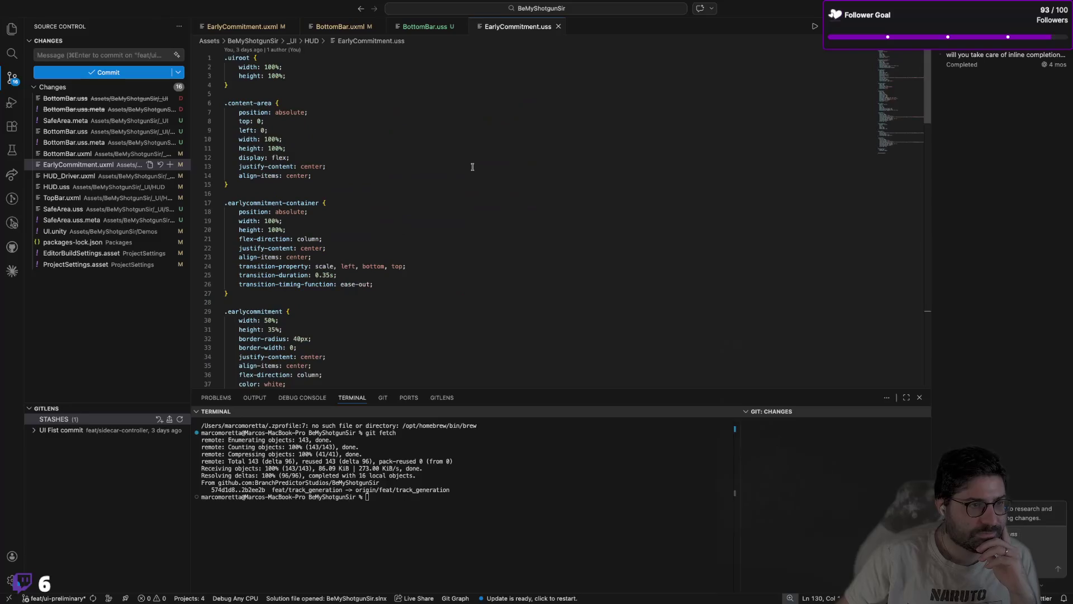
left_click(378, 130)
left_click(333, 149)
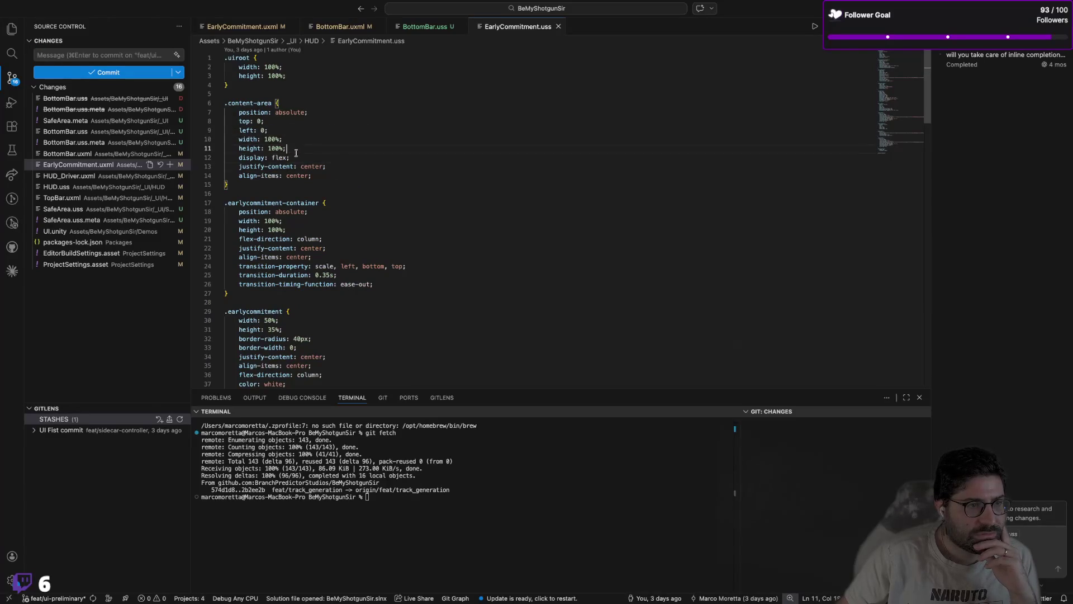
left_click(346, 166)
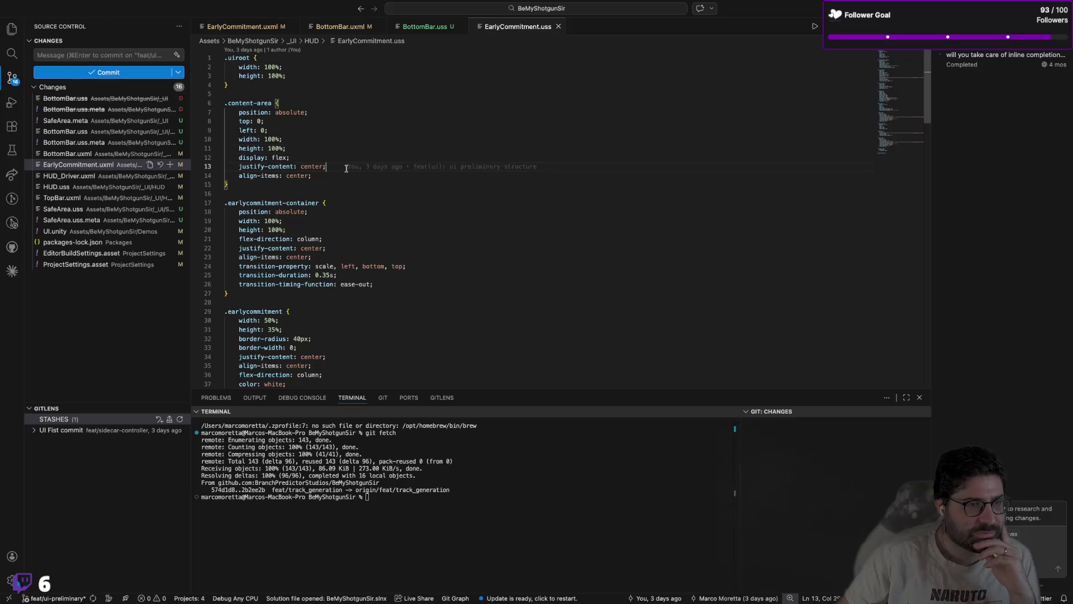
left_click(326, 182)
left_click(315, 112)
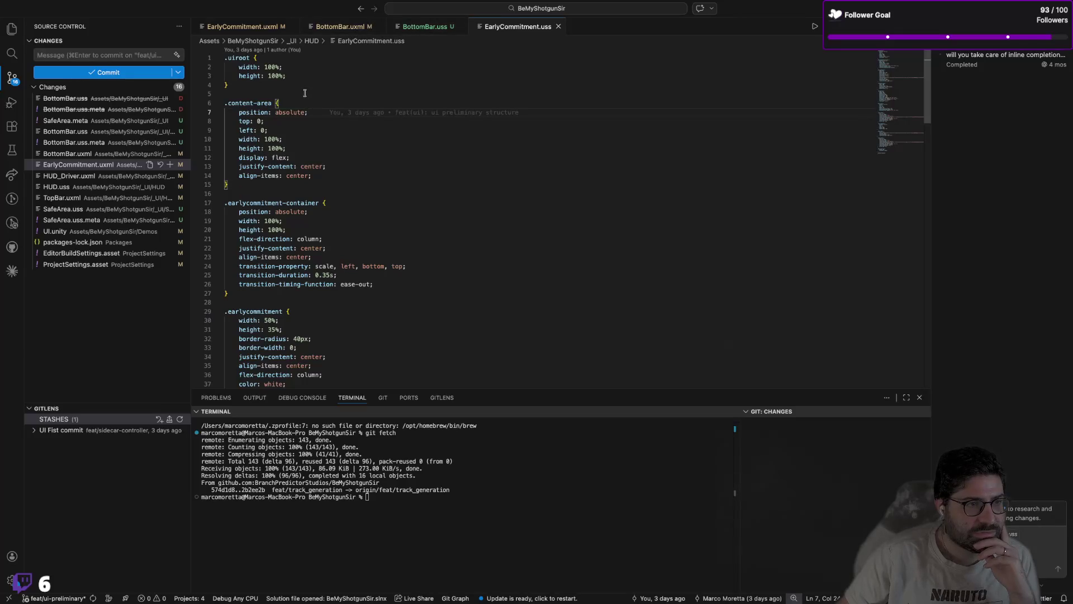
scroll(305, 93, "down", 1)
scroll(303, 92, "up", 1)
Step: Insert a .ui-root rule below :root with absolute position and 100% width and height
key("ctrl+Tab")
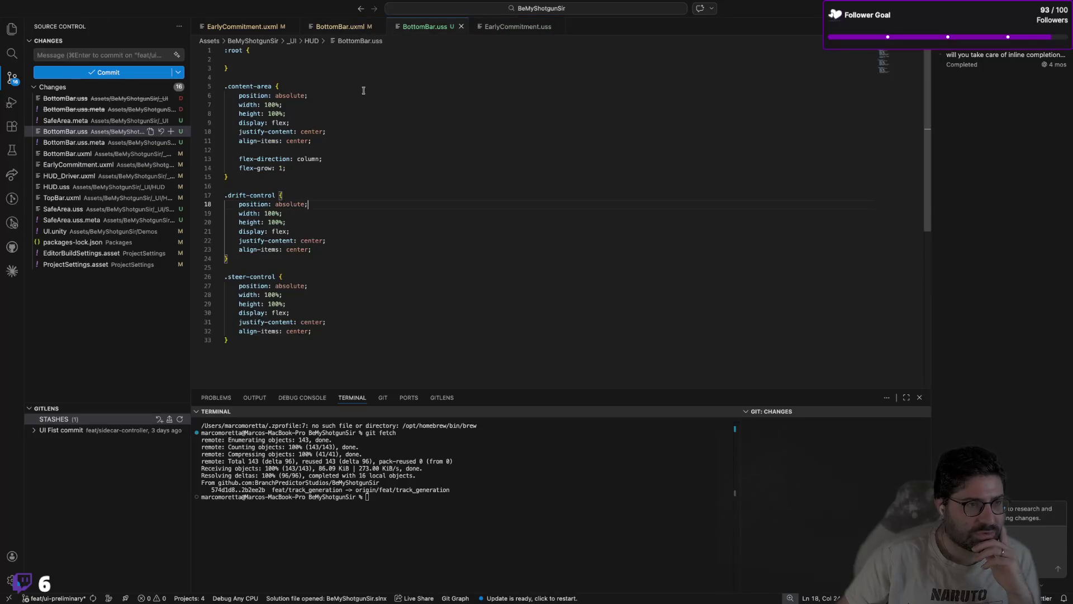
left_click(252, 77)
key("Return")
key("Return")
key("Up")
type(".")
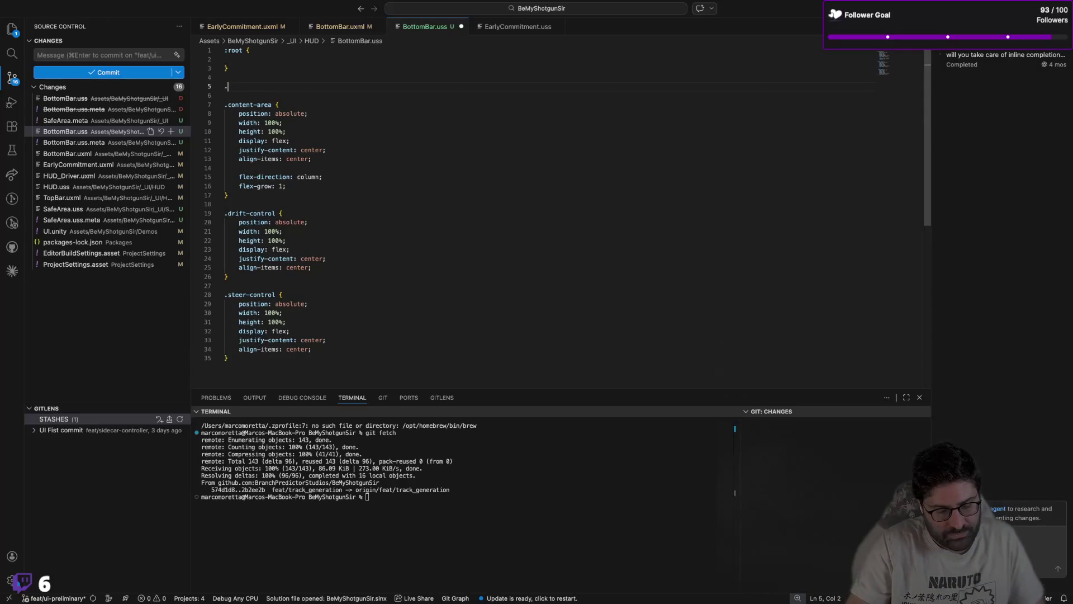
type("ui")
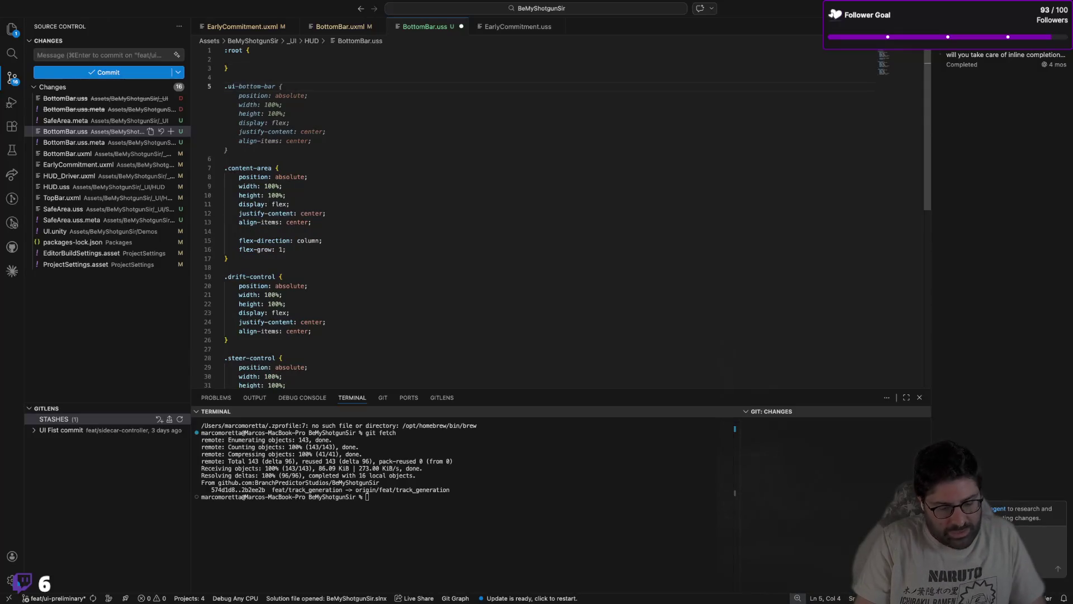
type("-root")
key("Tab")
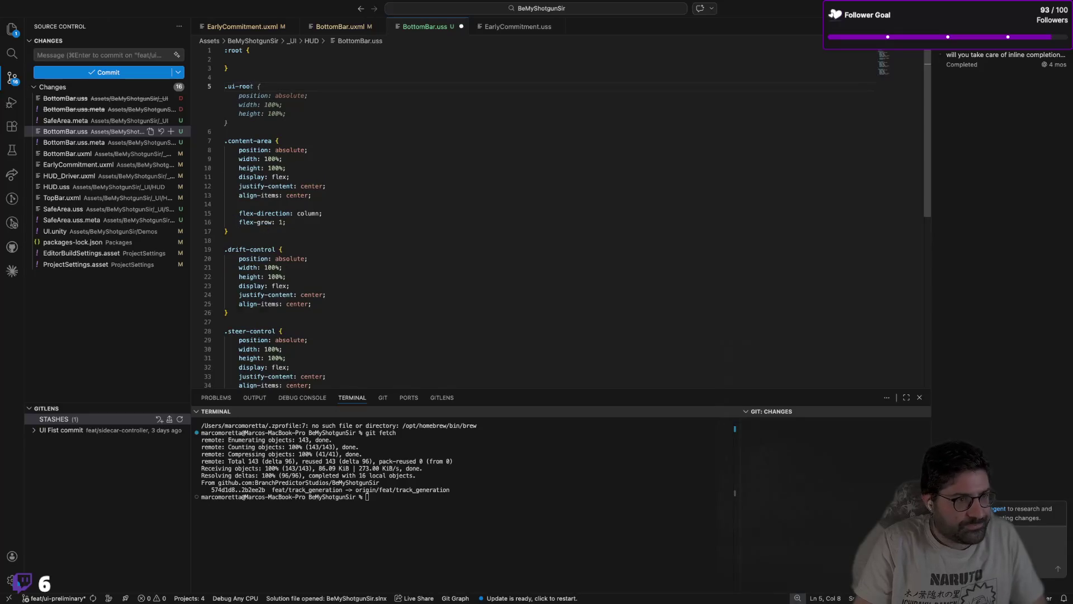
key("ctrl+Left")
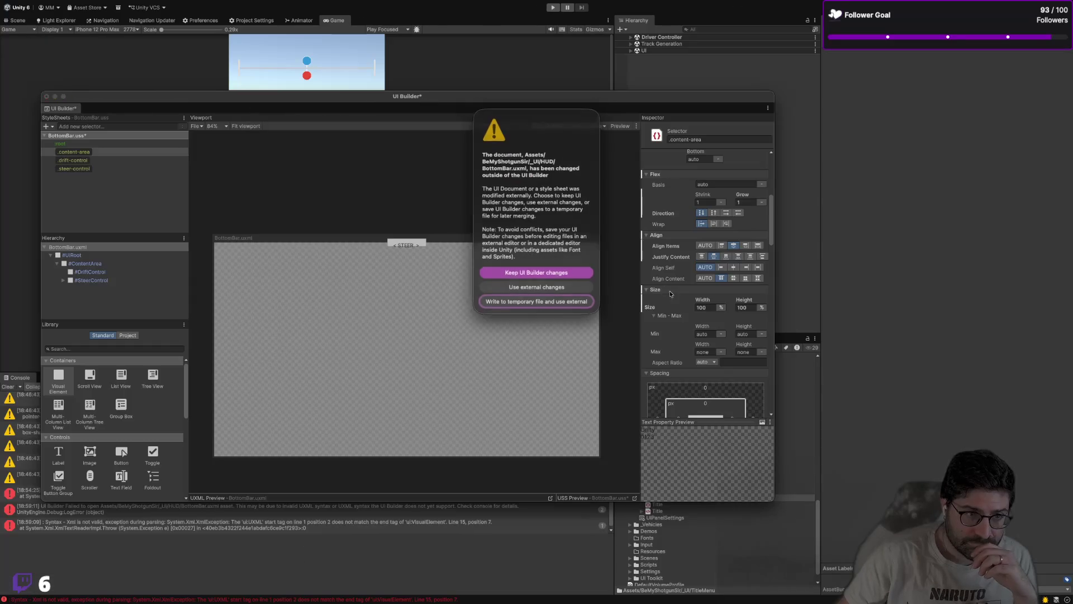
Step: Reload the externally edited files, then inspect the new .ui-root and the .content-area styles
left_click(554, 299)
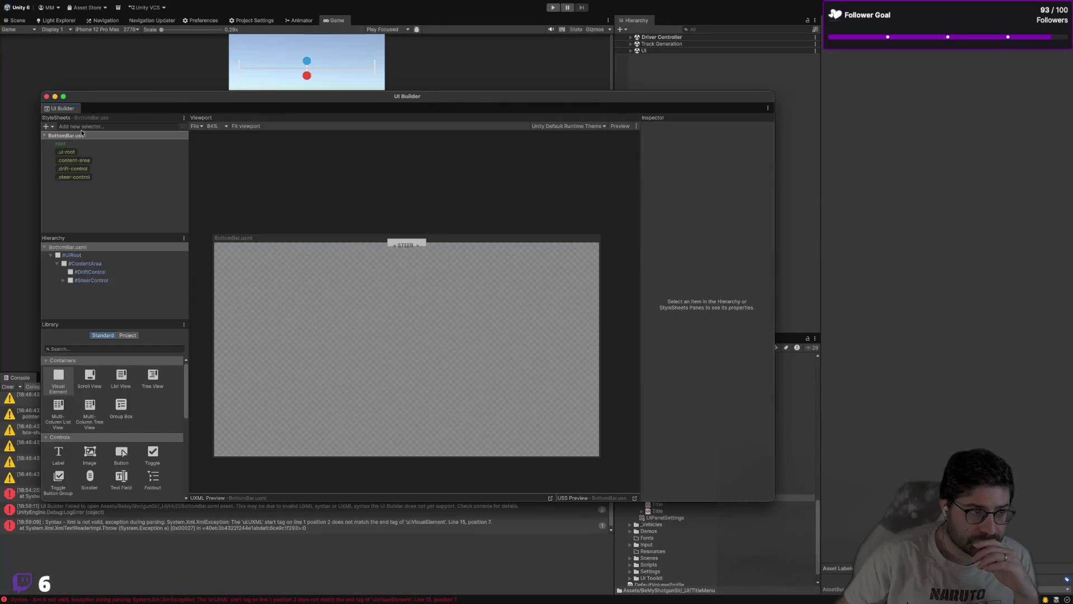
left_click(85, 152)
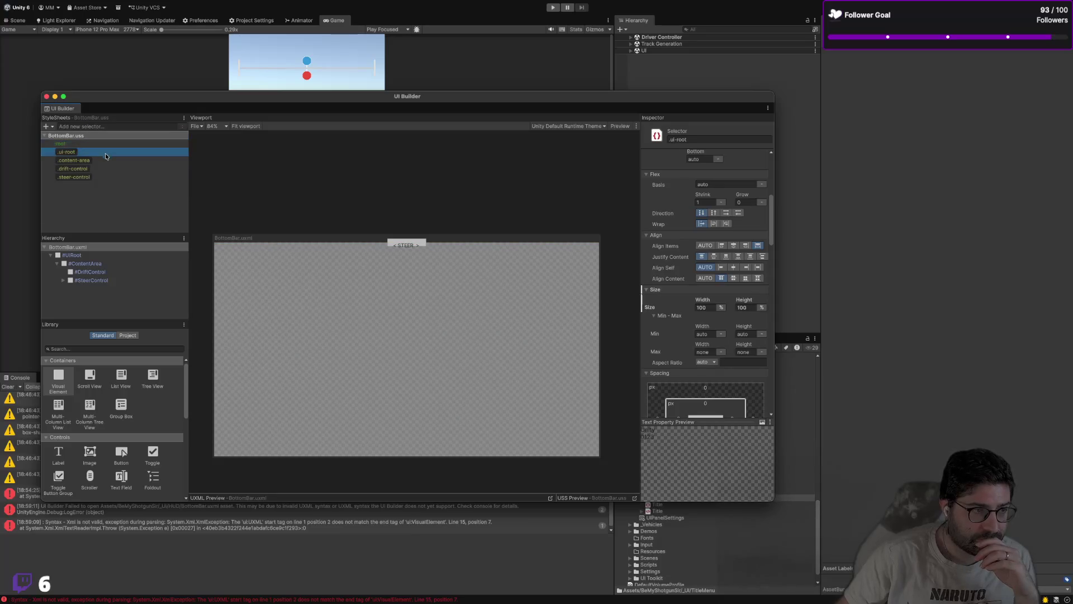
left_click(162, 160)
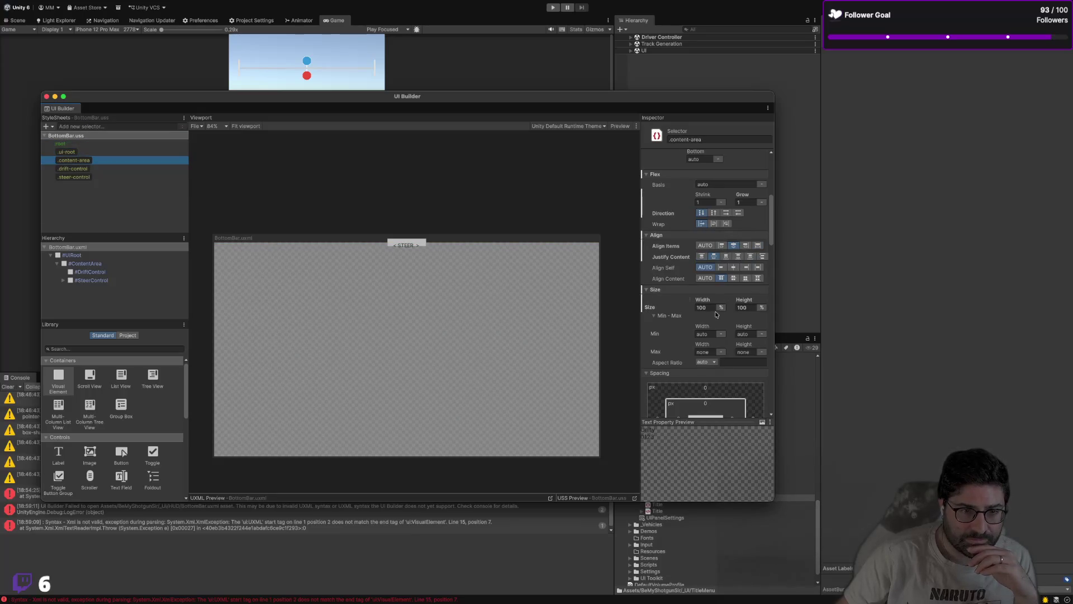
scroll(748, 302, "up", 5)
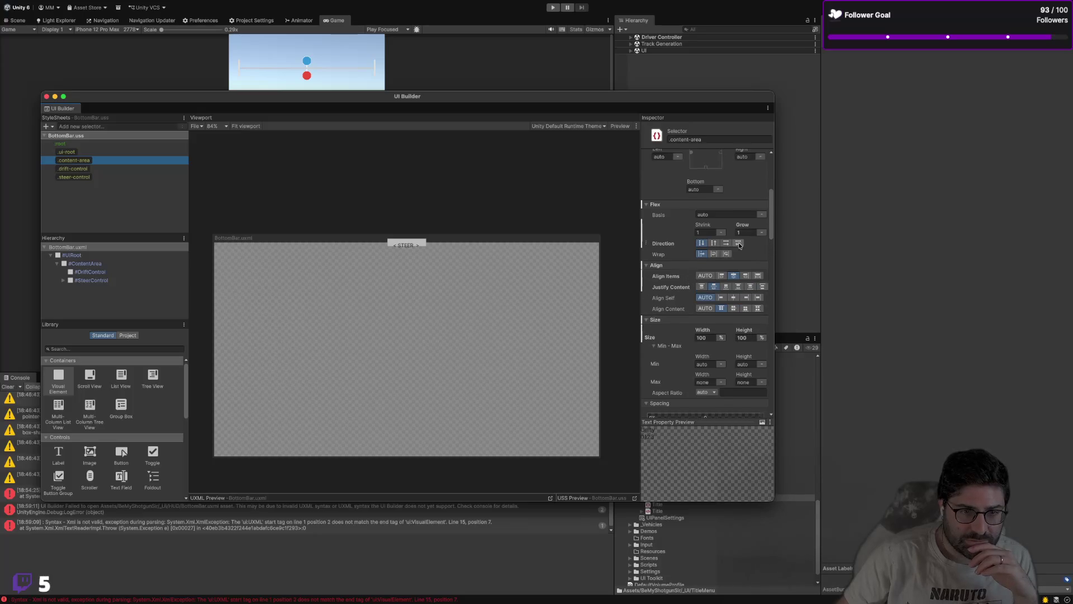
scroll(744, 243, "up", 5)
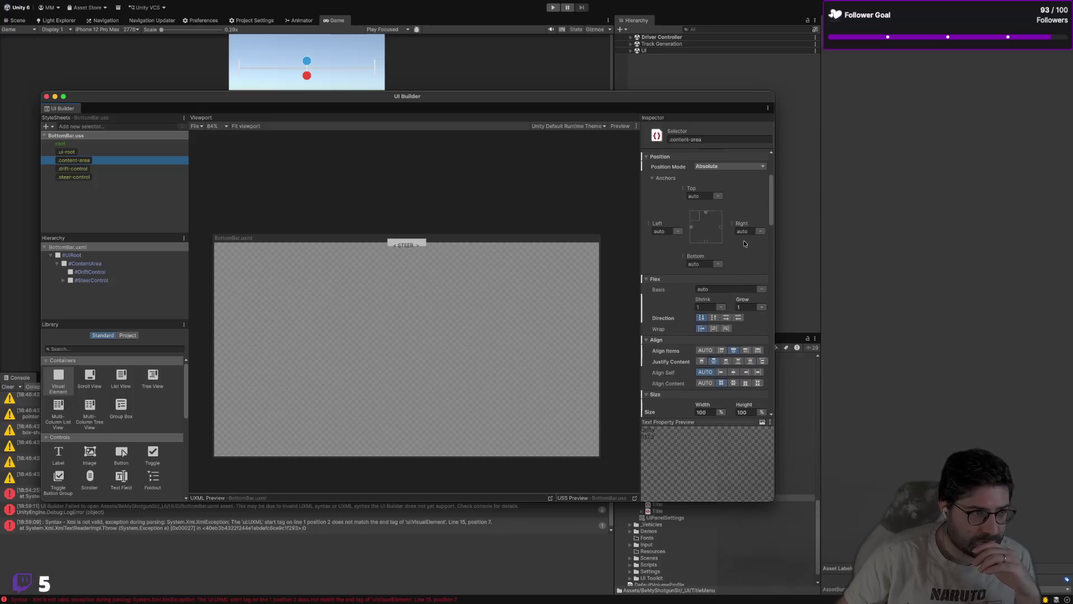
Step: Keep .content-area Absolute and set its top and left anchors to 0
scroll(740, 245, "down", 2)
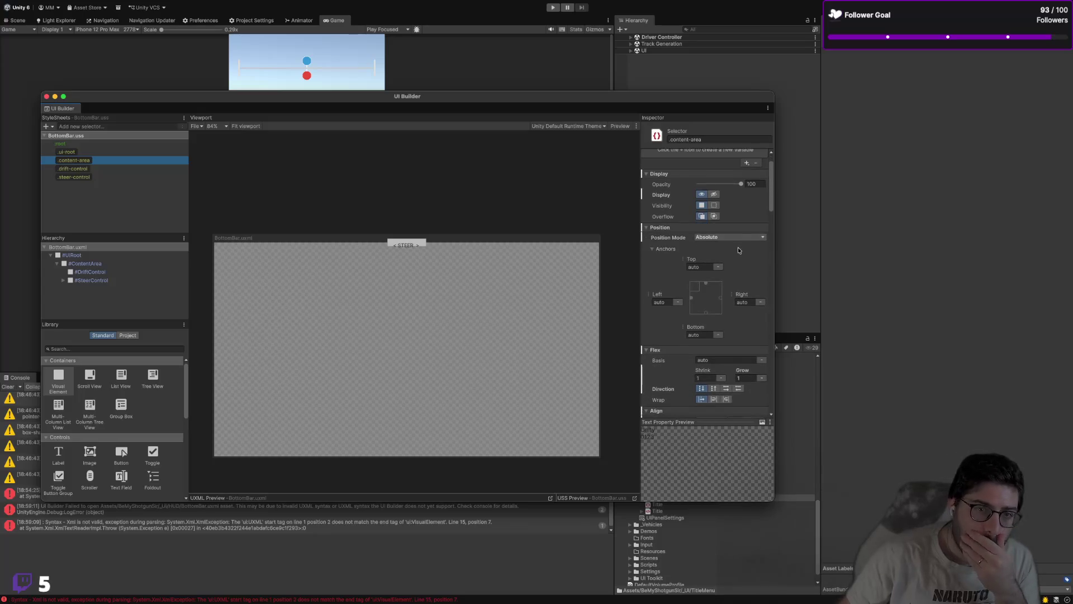
left_click(736, 242)
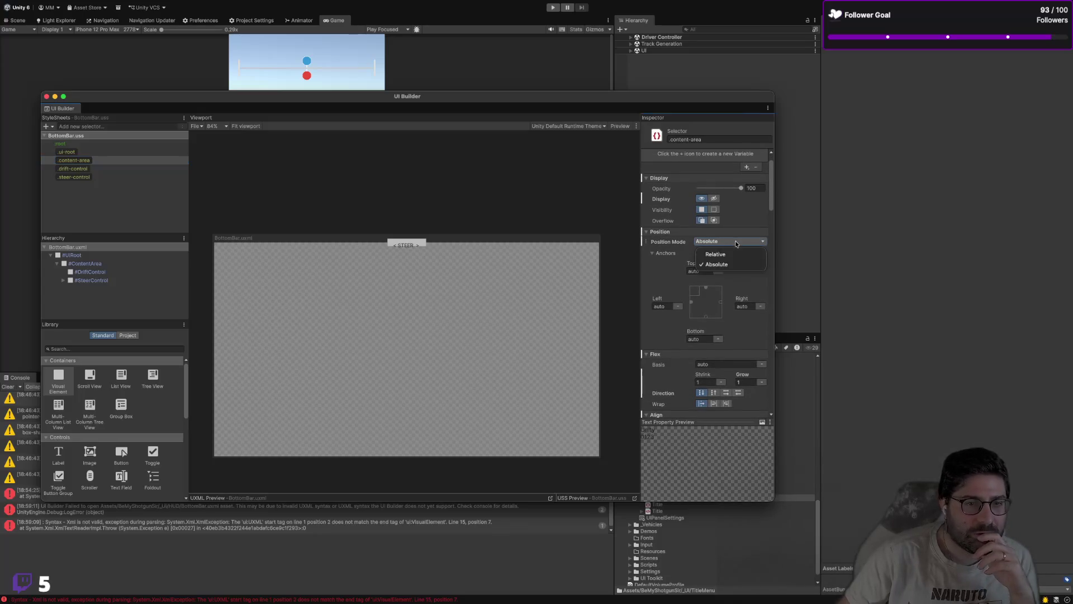
left_click(721, 264)
scroll(444, 251, "down", 2)
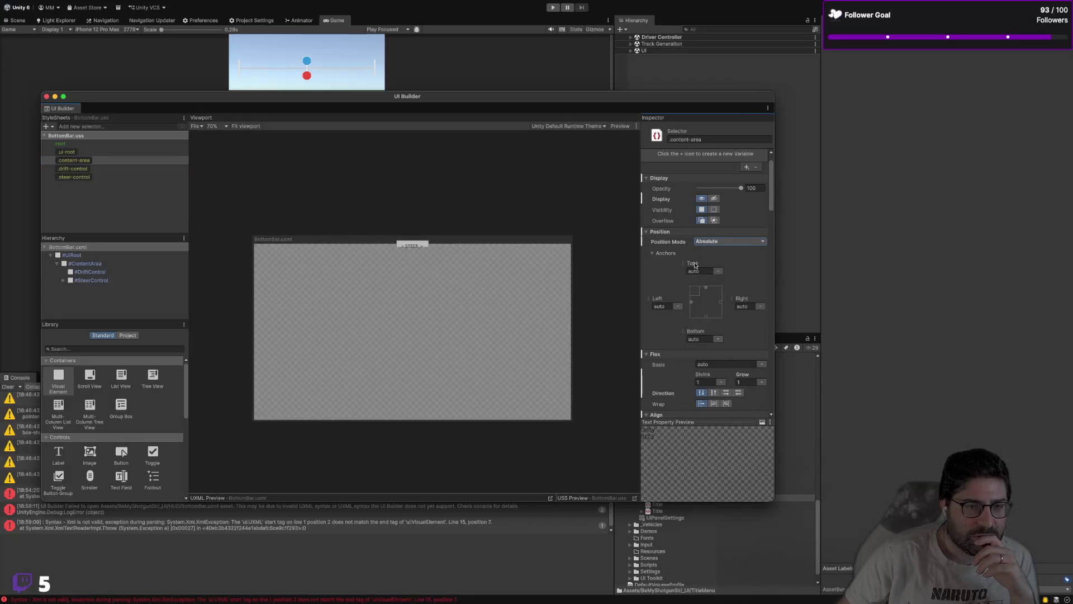
left_click(694, 270)
type("0")
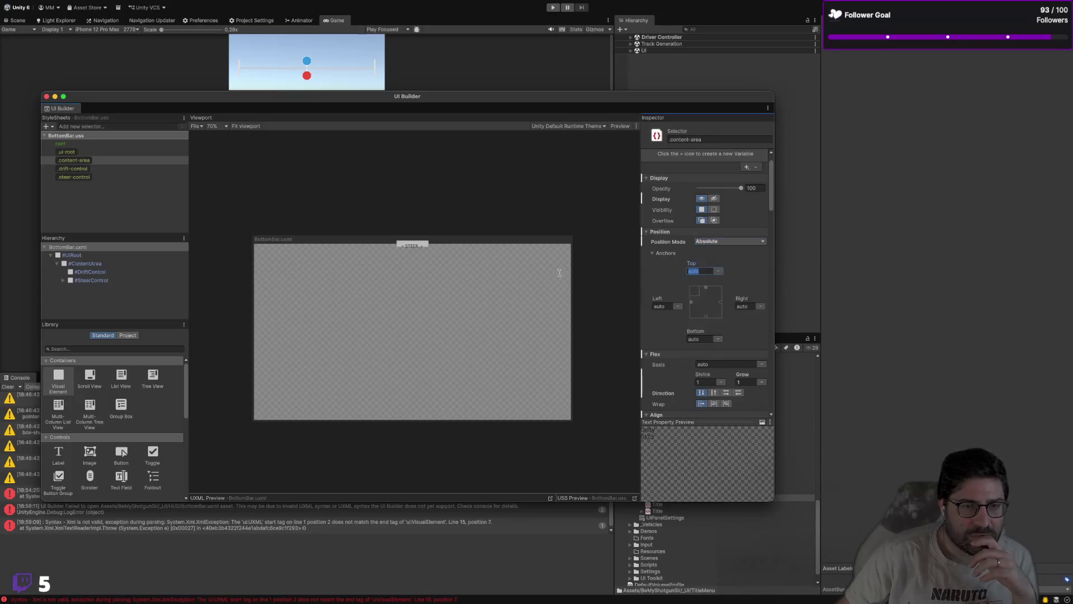
key("Tab")
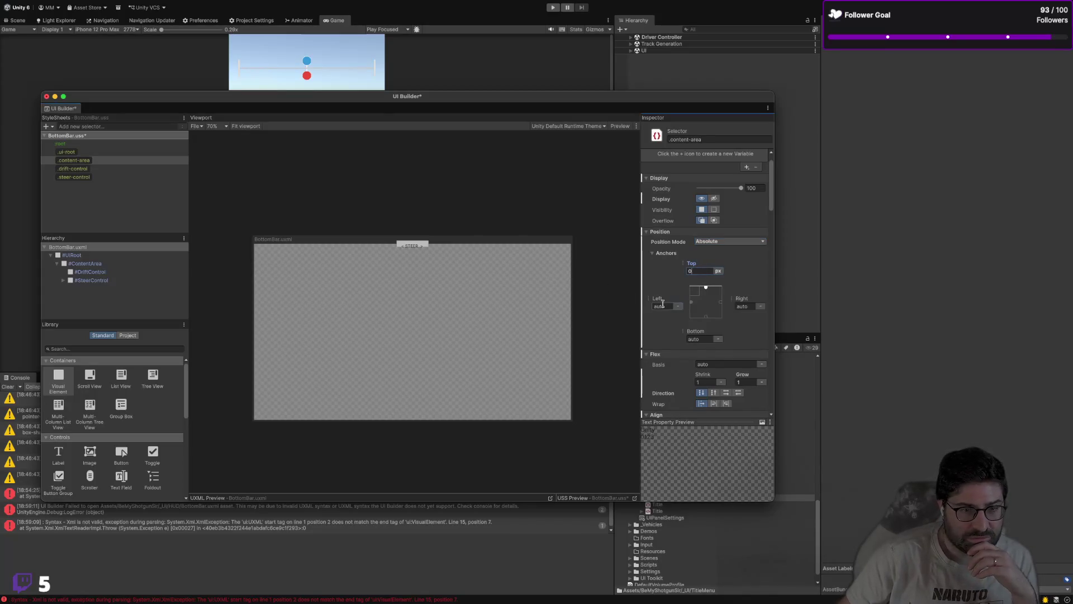
type("0")
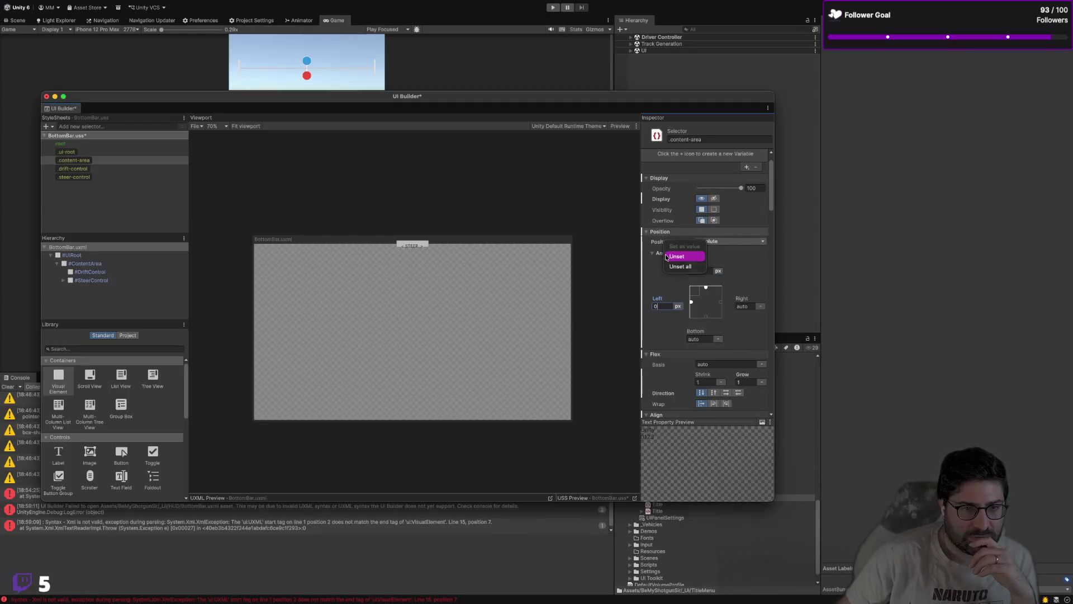
Step: Undo the anchor offsets, reselect Absolute, and check the flex-grow line in BottomBar.uss
key("ctrl+z")
key("ctrl+z")
key("ctrl+z")
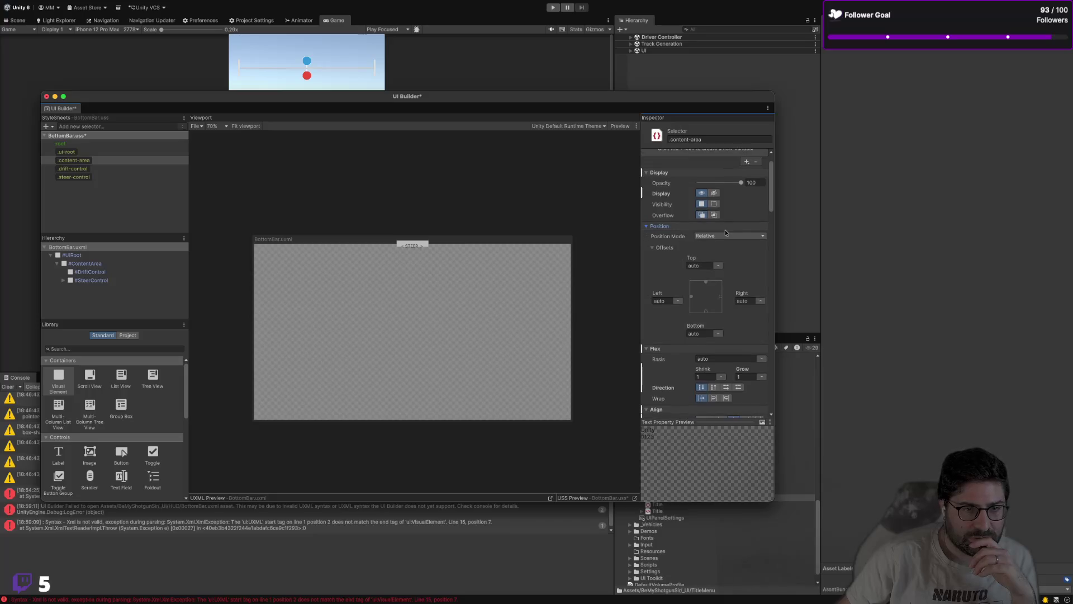
left_click(726, 235)
left_click(721, 253)
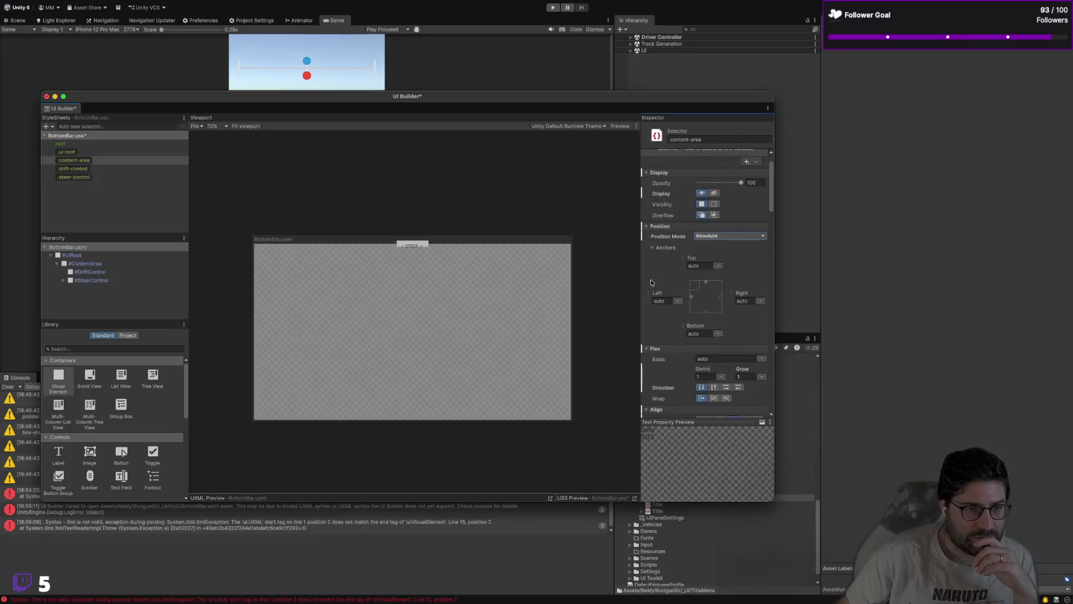
key("super+Tab")
left_click(332, 222)
Step: Review the container rule in EarlyCommitment.uss, including its justify-content line and history
scroll(333, 216, "down", 1)
scroll(341, 213, "down", 5)
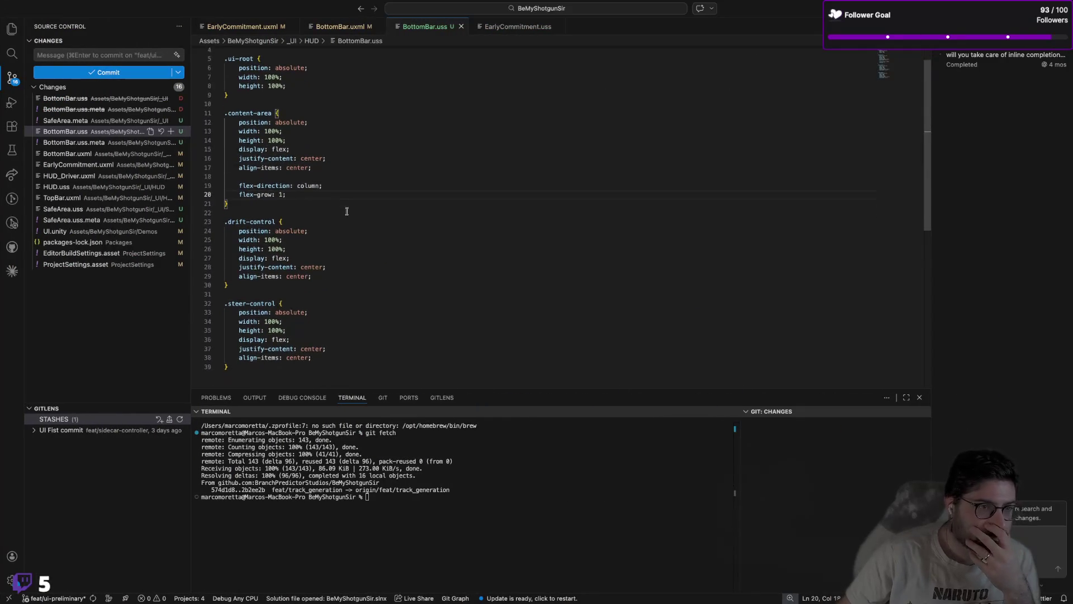
left_click(501, 28)
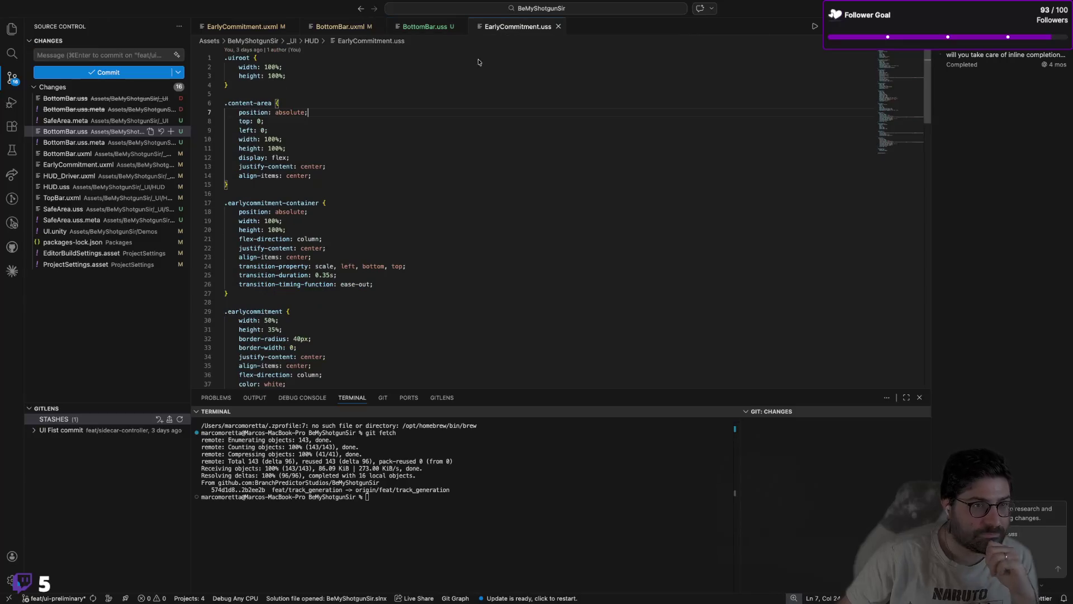
scroll(426, 180, "down", 1)
left_click(401, 235)
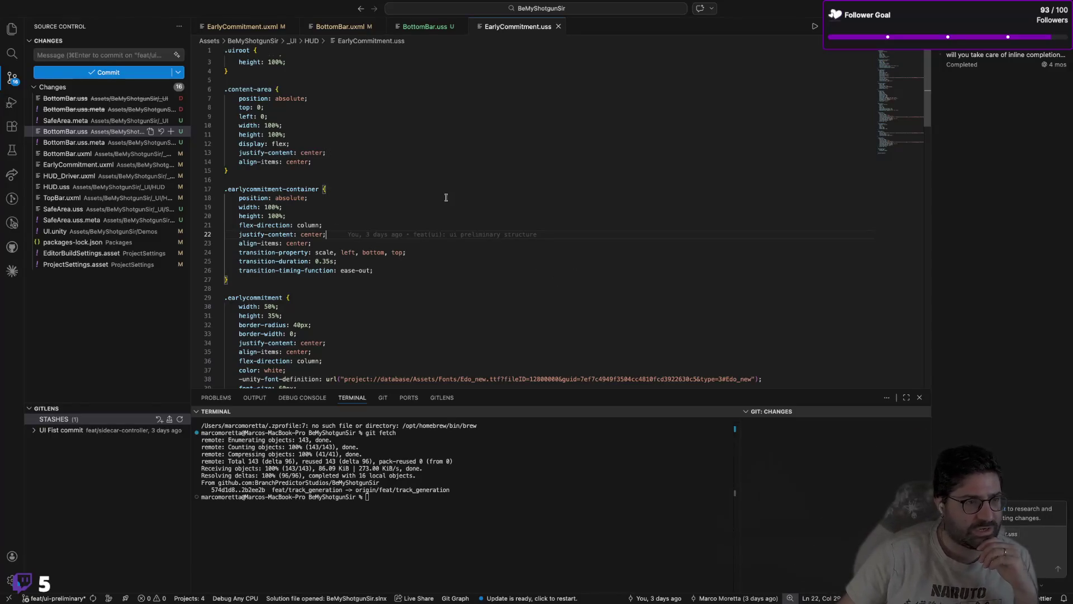
left_click(421, 177)
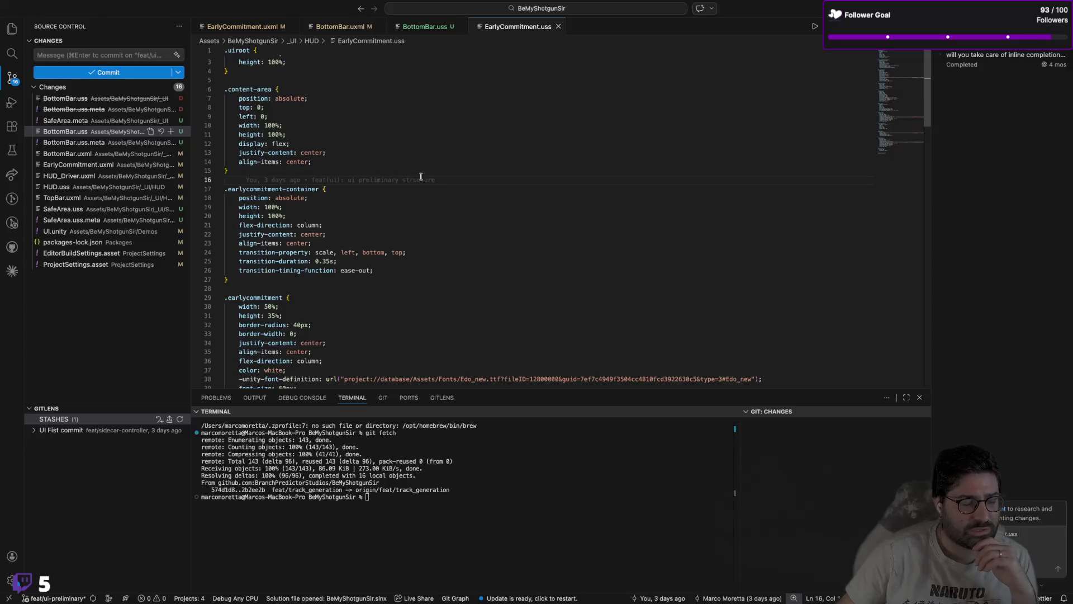
left_click(290, 278)
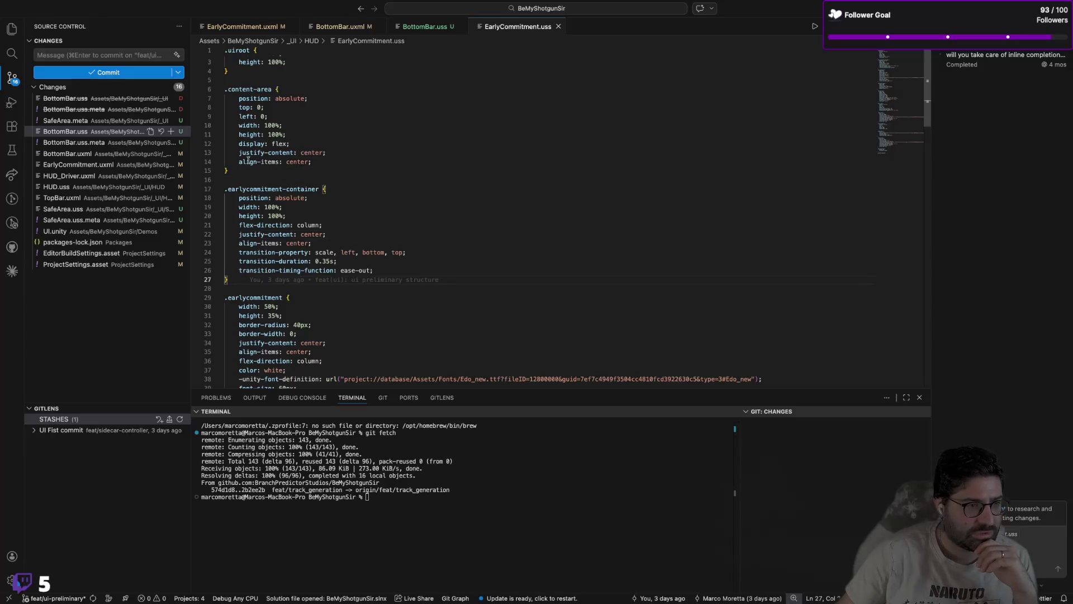
left_click(251, 179)
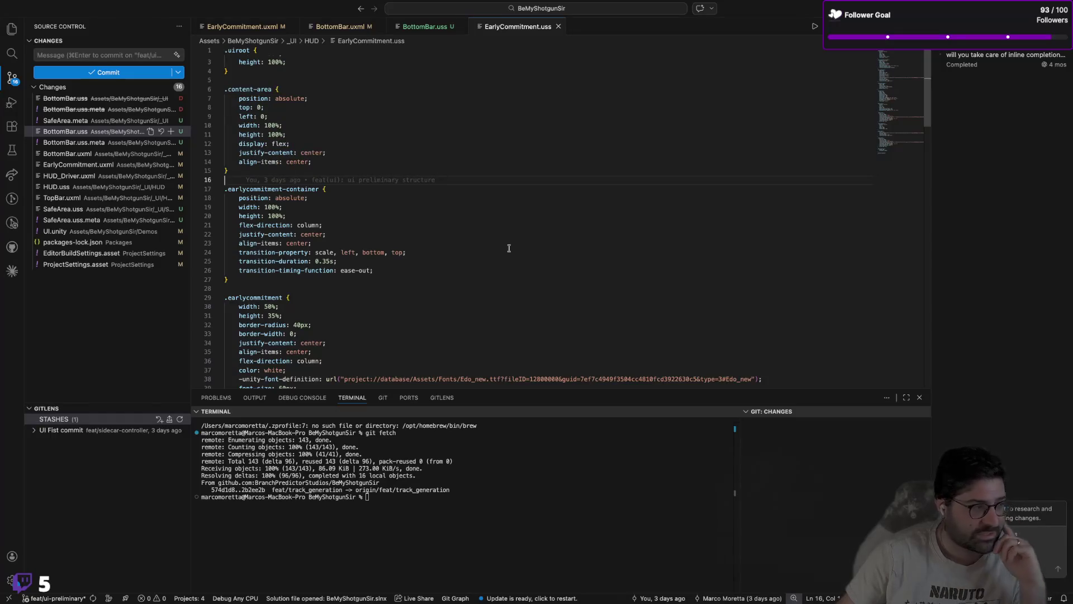
scroll(336, 203, "down", 1)
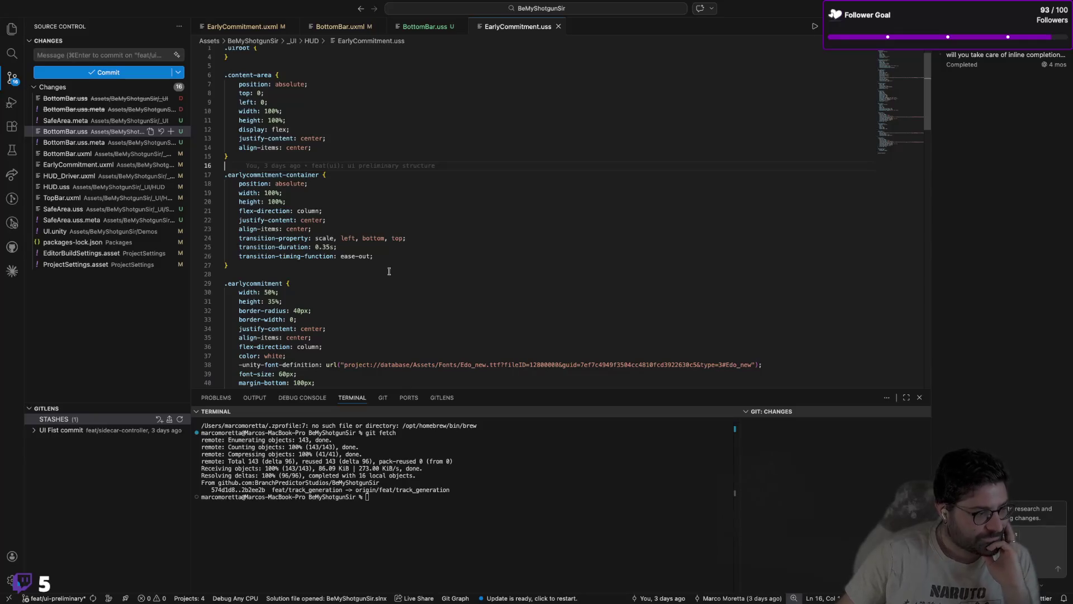
scroll(390, 266, "down", 5)
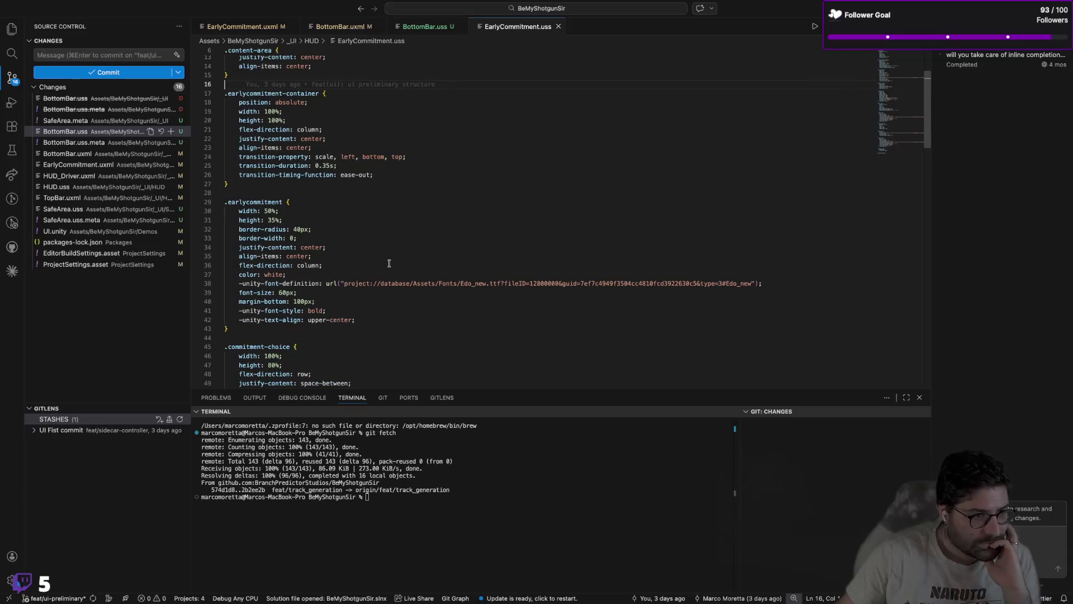
scroll(389, 263, "down", 2)
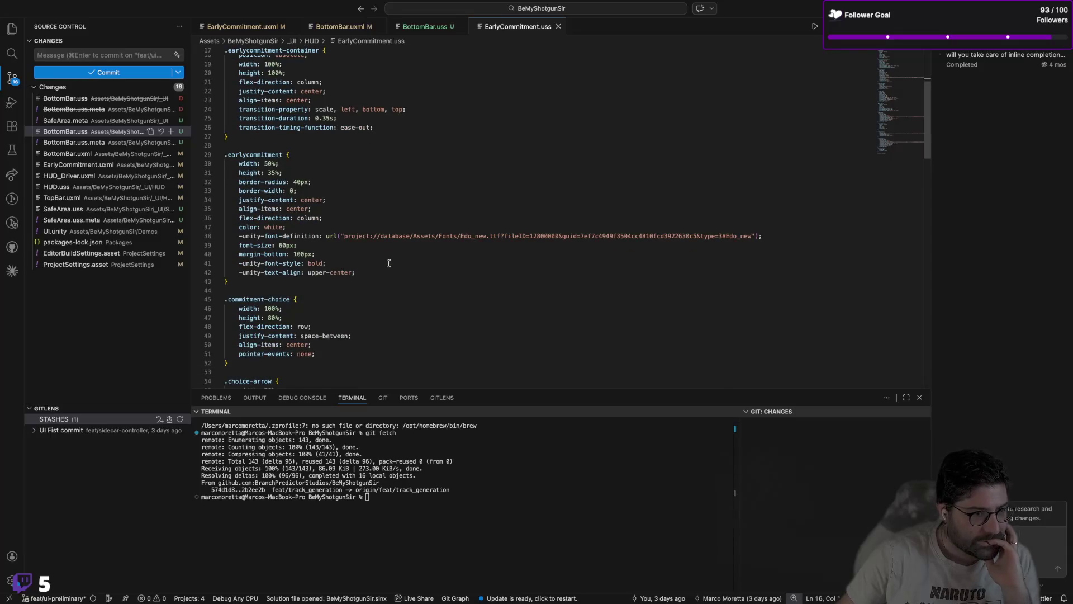
scroll(352, 271, "down", 3)
scroll(352, 271, "down", 6)
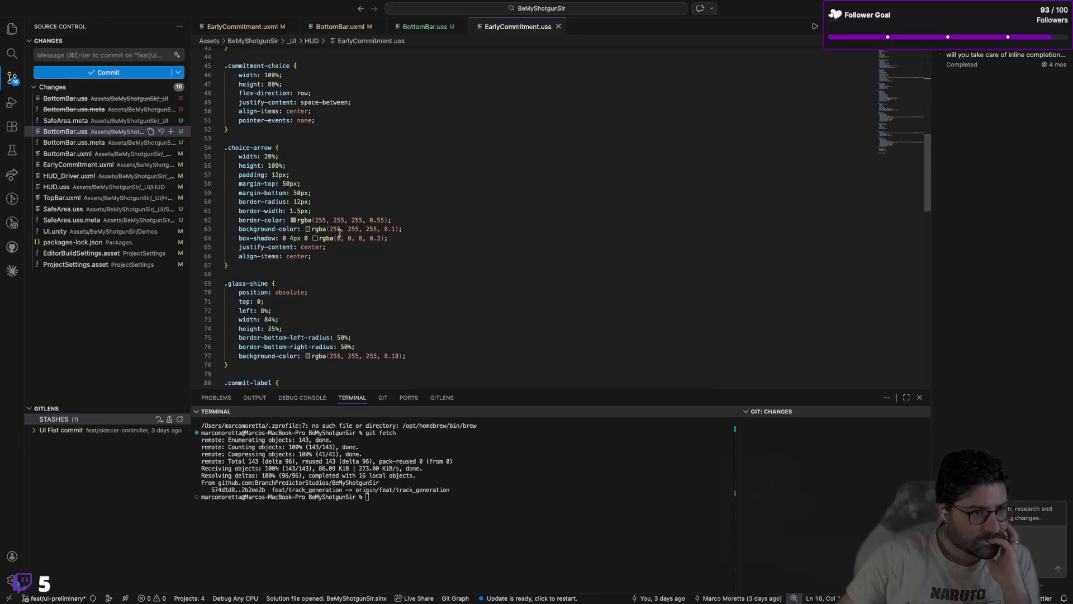
Step: Select all of BottomBar.uss and start a new message on the Claude project page
left_click(340, 26)
left_click(423, 27)
scroll(419, 167, "up", 3)
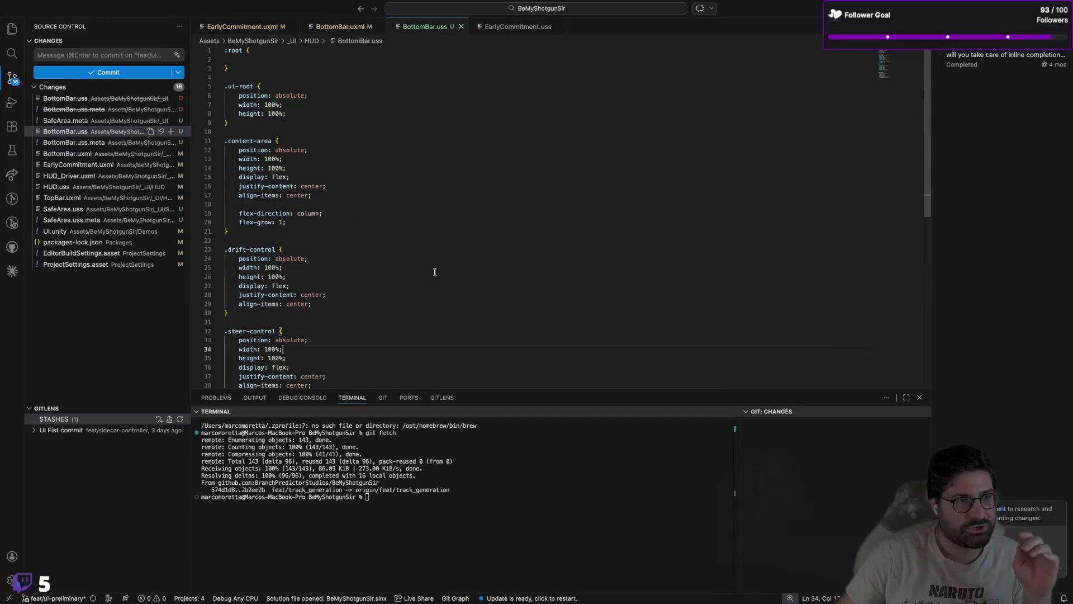
left_click(402, 230)
key("super+a")
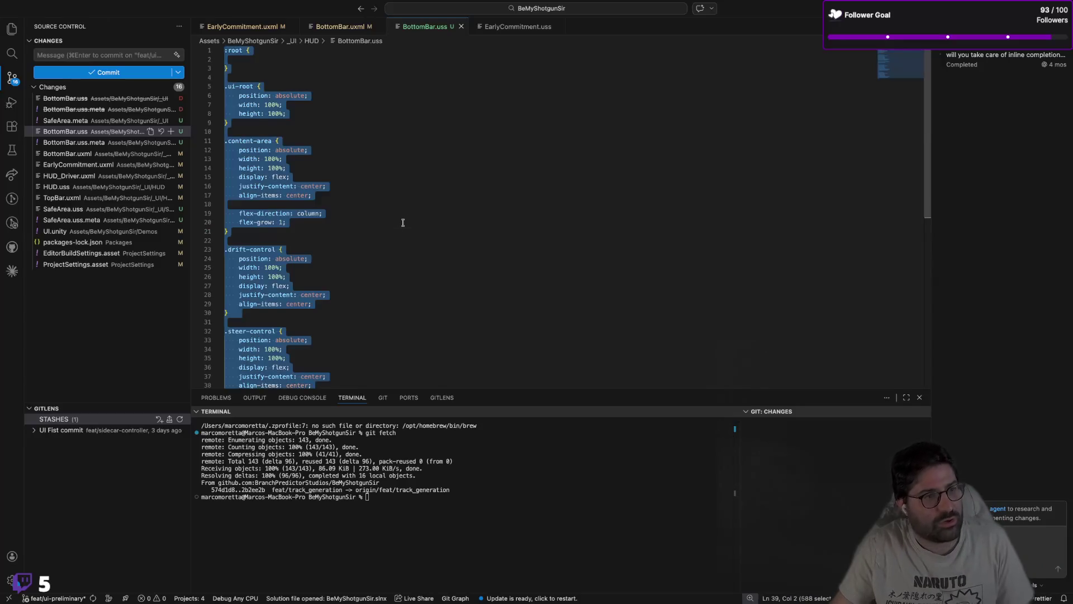
key("super+Tab")
left_click(397, 124)
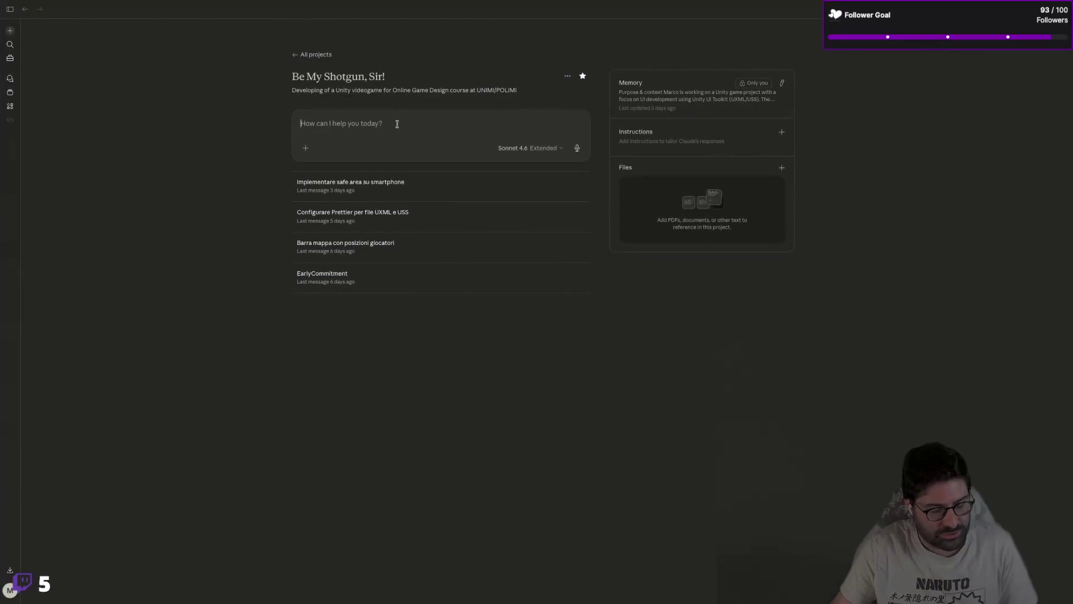
Step: Write 'sto cercando di implementare una bottom bar…' describing the drift area and steering stick
type("sto cernc")
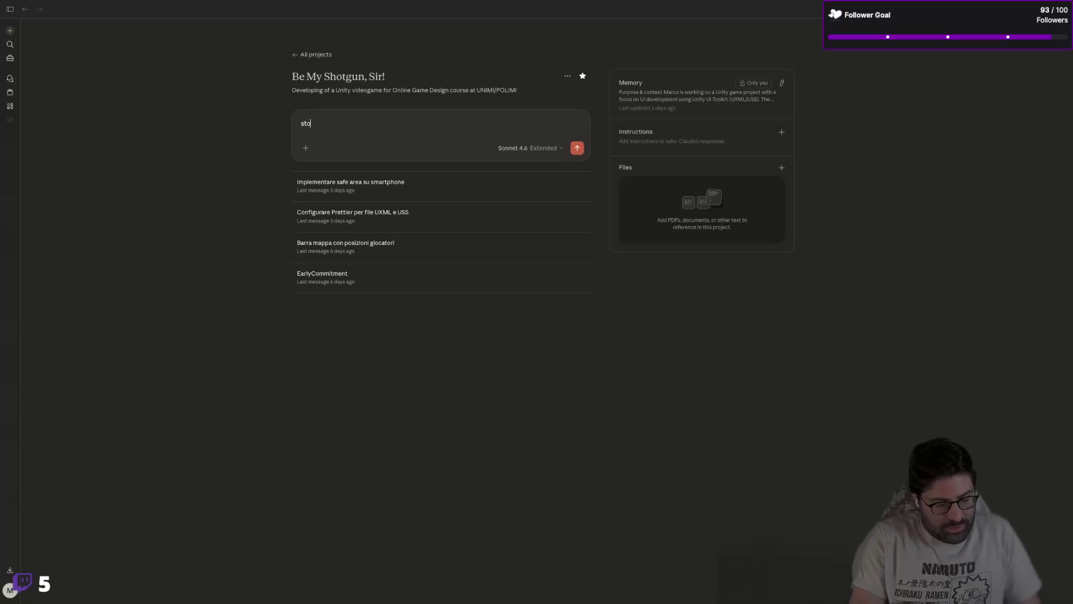
key("BackSpace")
key("BackSpace")
key("BackSpace")
type("rcando di implemenmt")
key("BackSpace")
key("BackSpace")
type("tare")
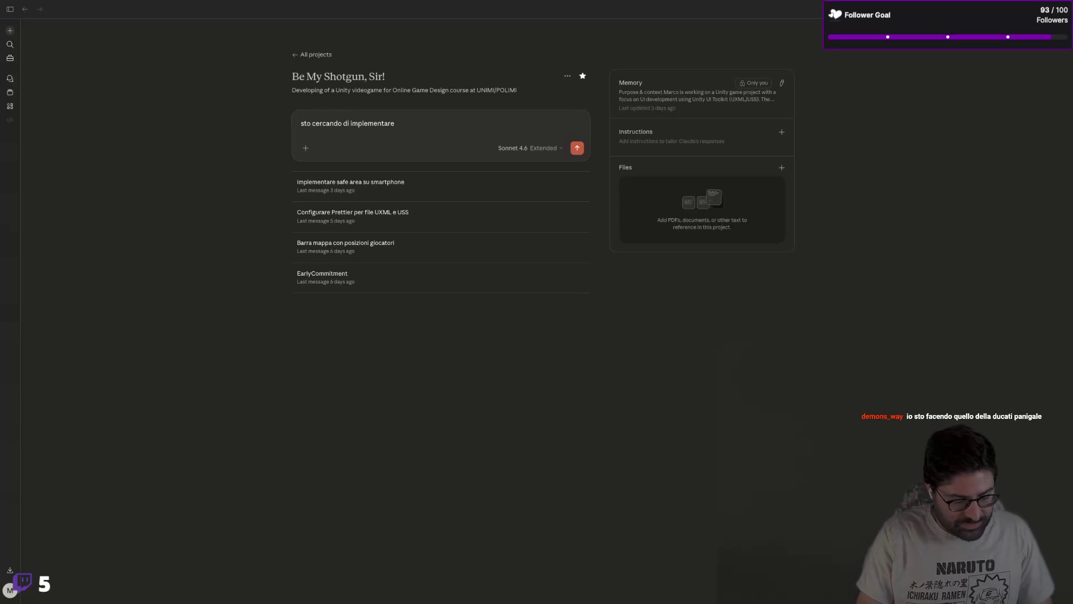
type(" una bottom v")
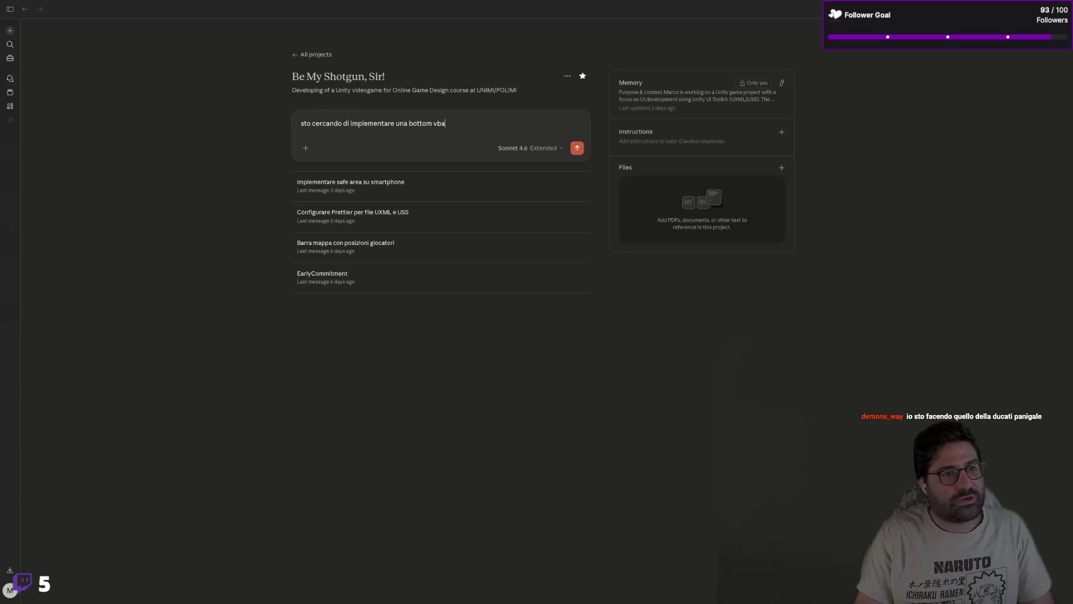
type(" bar che de")
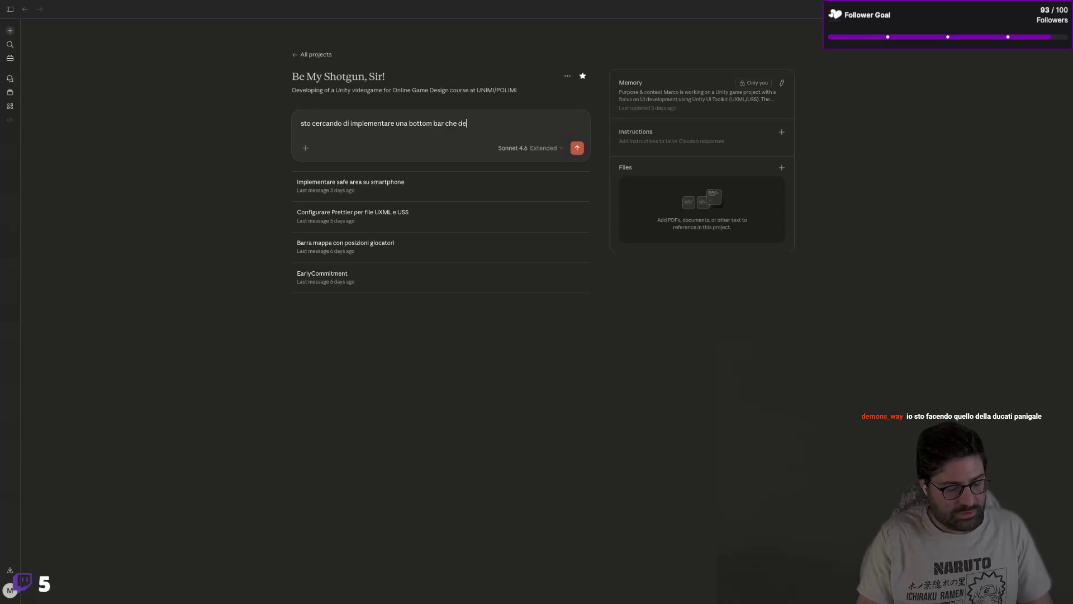
type("veaver")
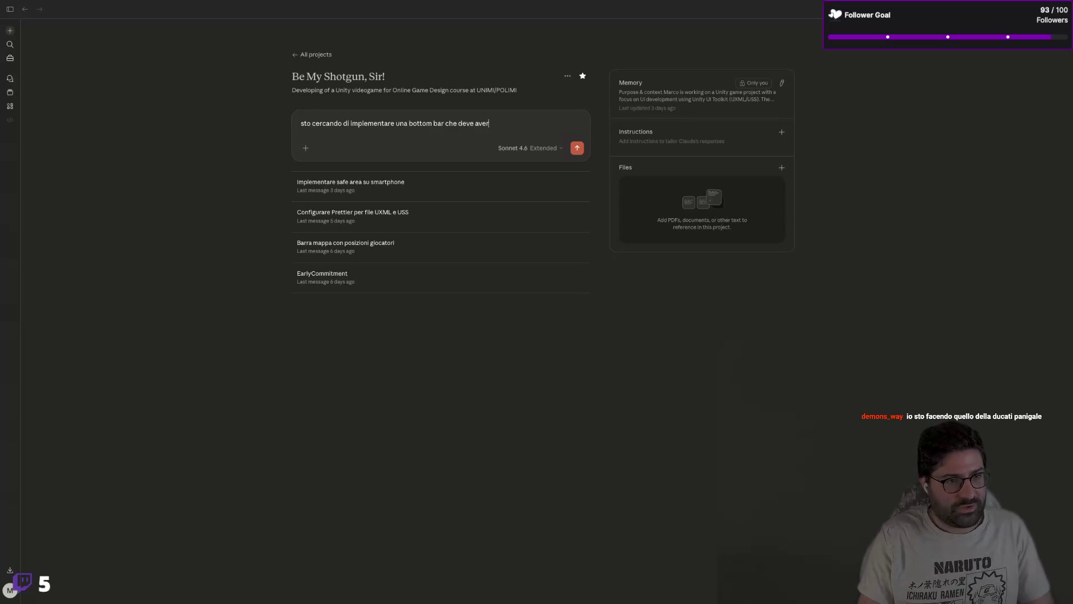
type("e uno spazio")
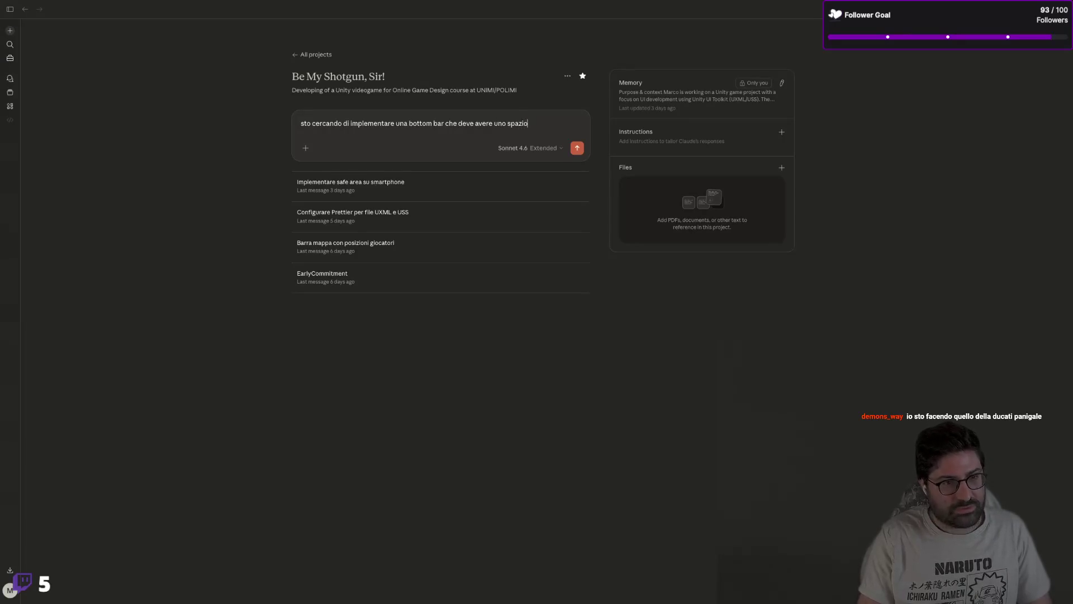
type(" vuoto in cu")
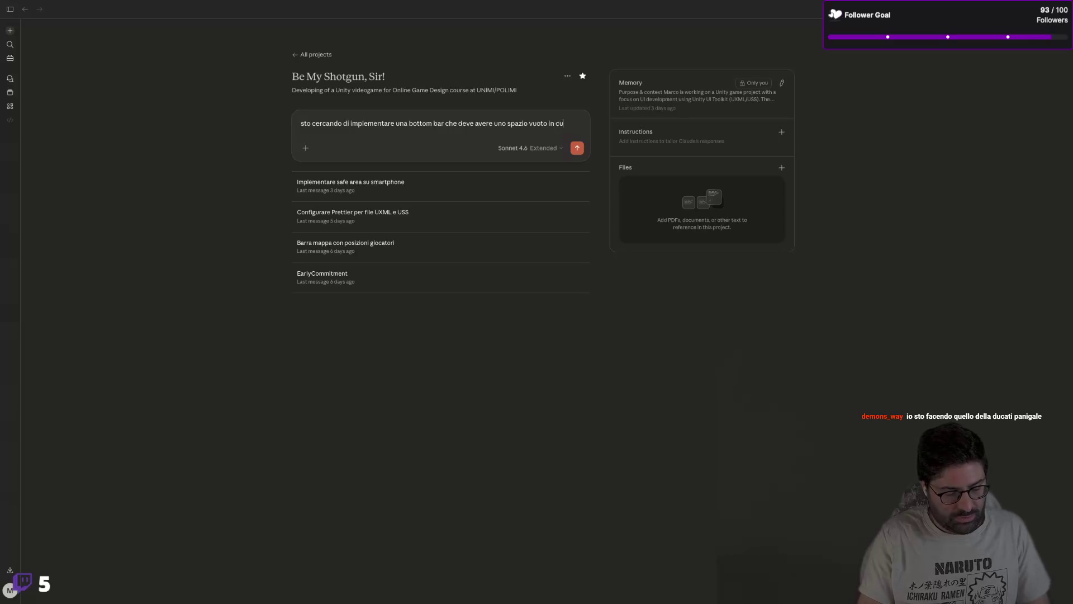
type("i farò sco")
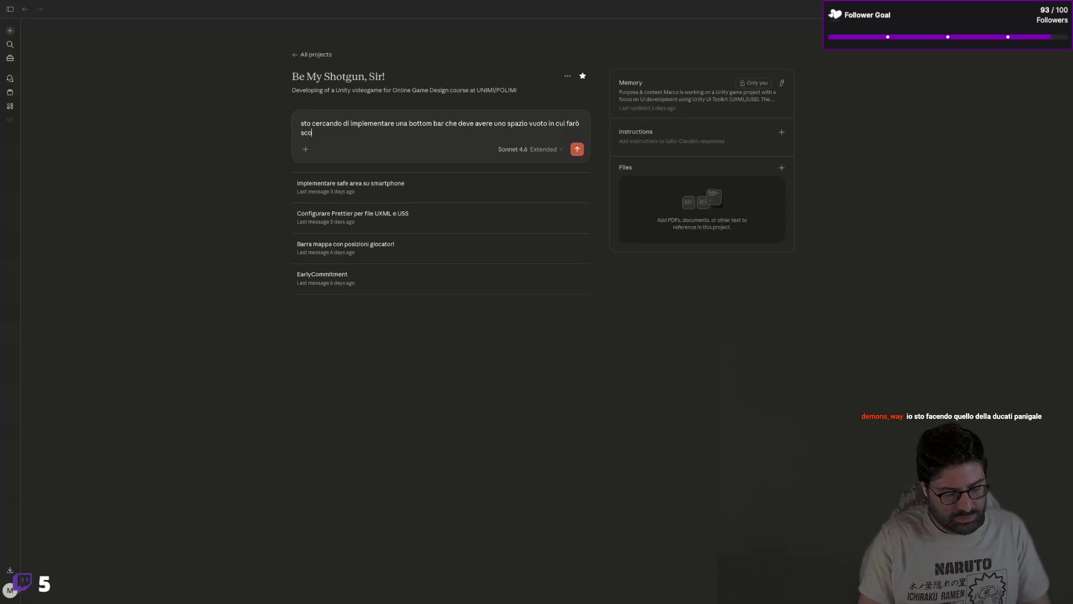
type("rrere il dito e")
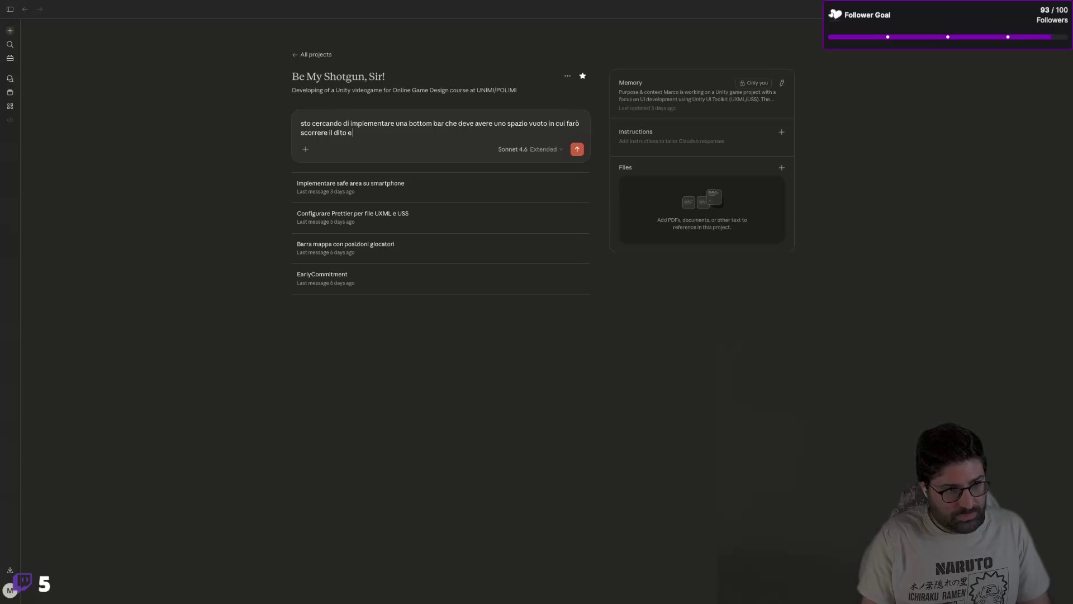
key("BackSpace")
type("per")
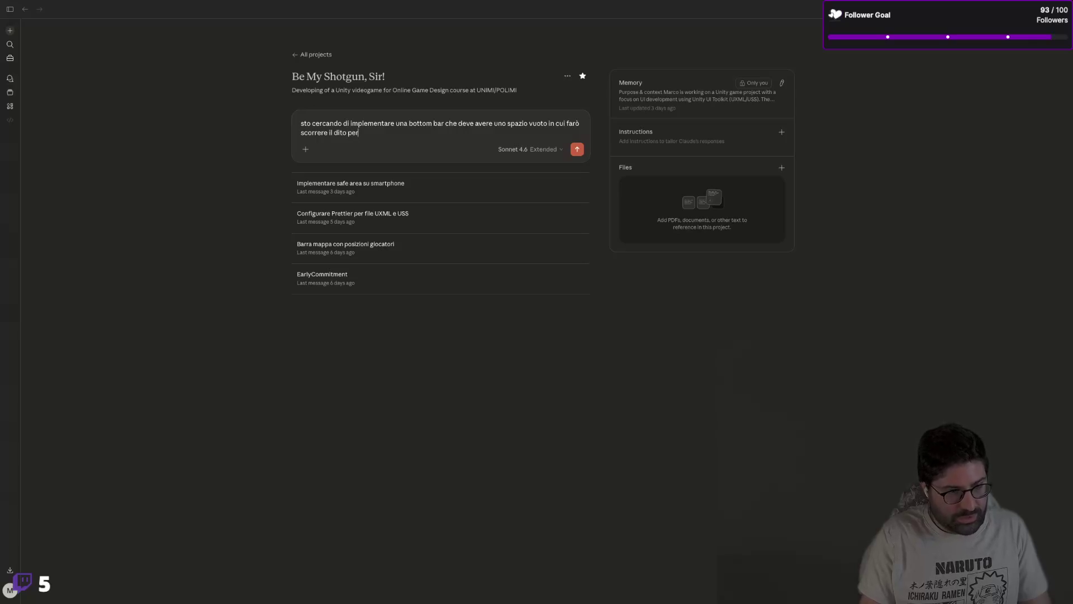
type(" driftar")
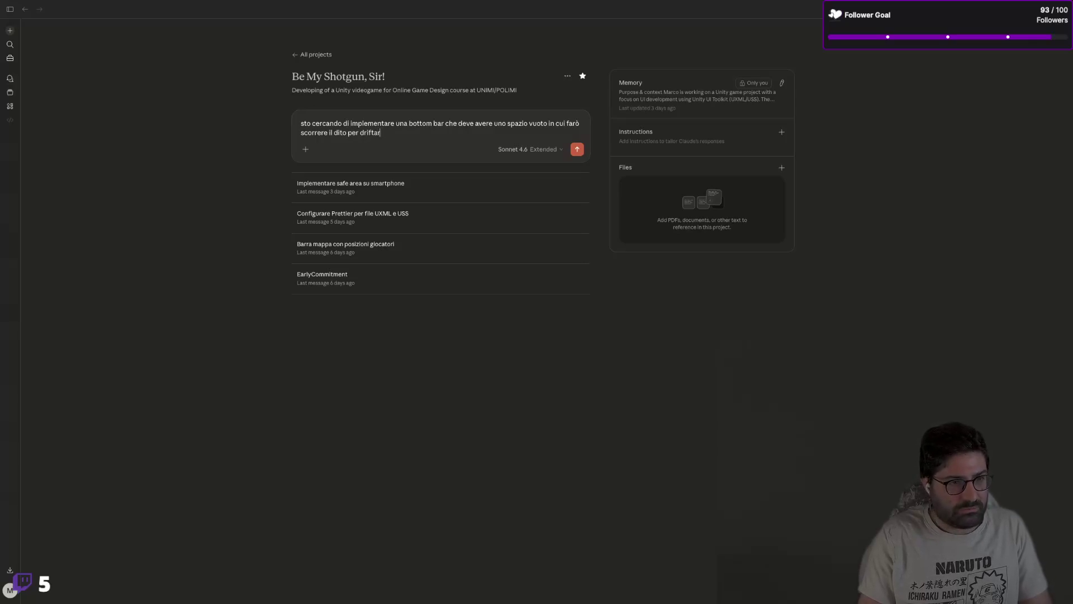
type("e e un analogico")
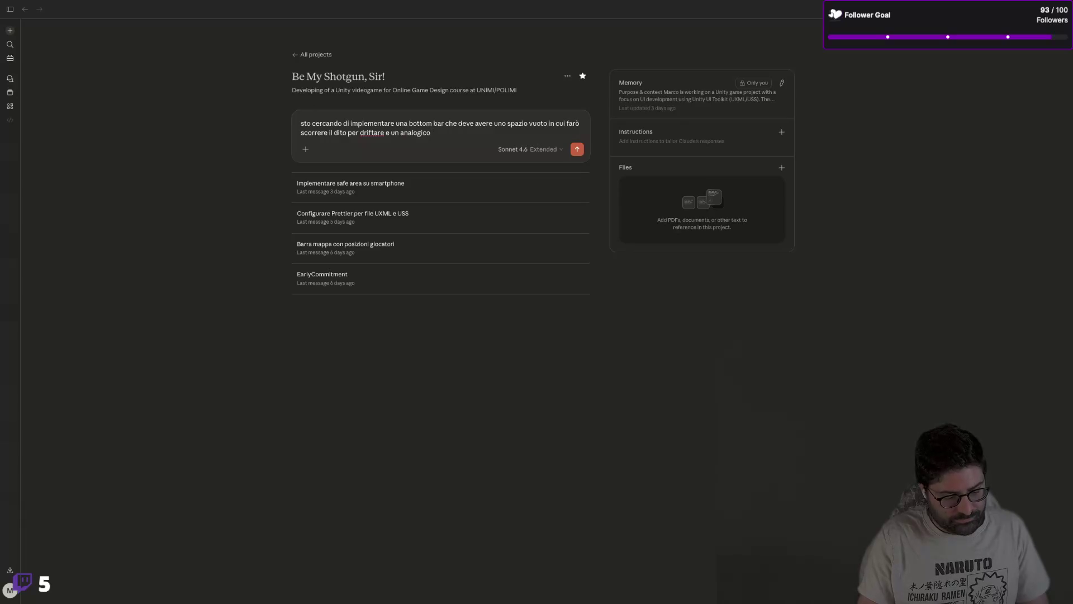
type(" che di e")
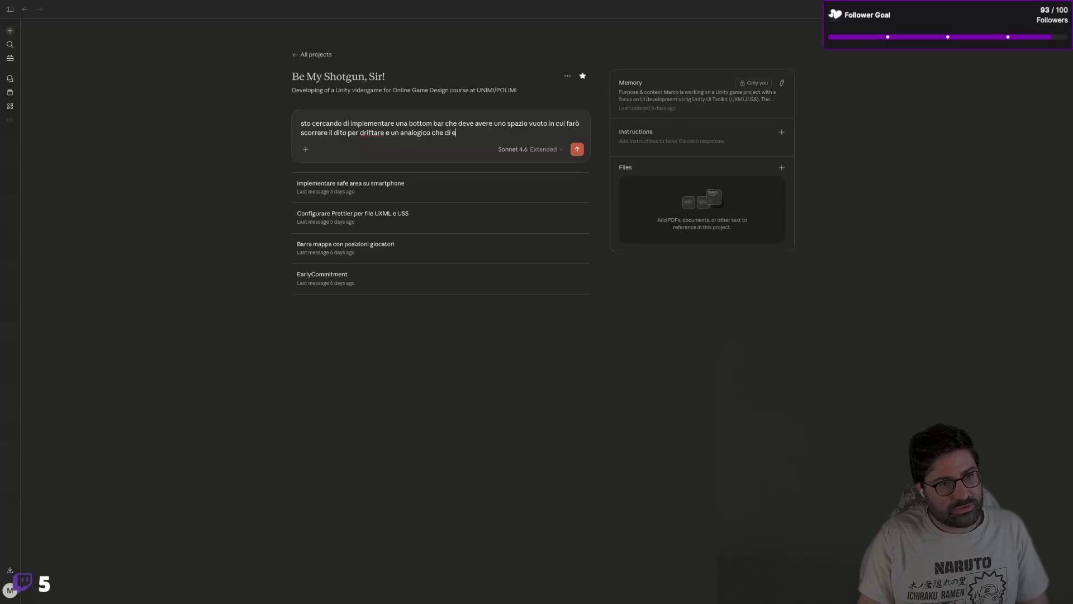
key("BackSpace")
key("BackSpace")
key("BackSpace")
key("BackSpace")
key("BackSpace")
type(" deve spostarsi ins")
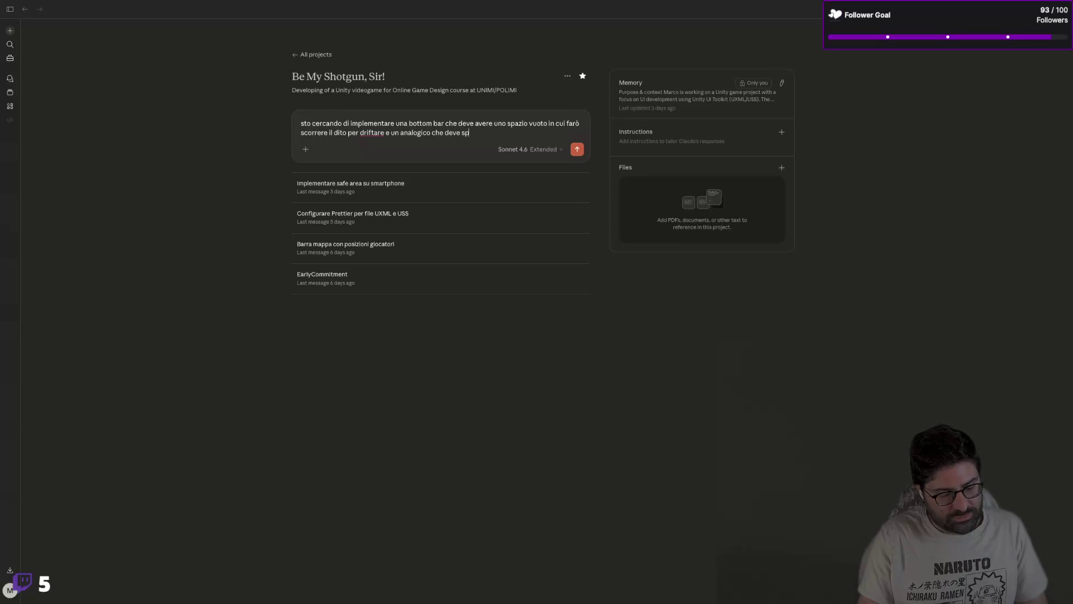
type("ieme")
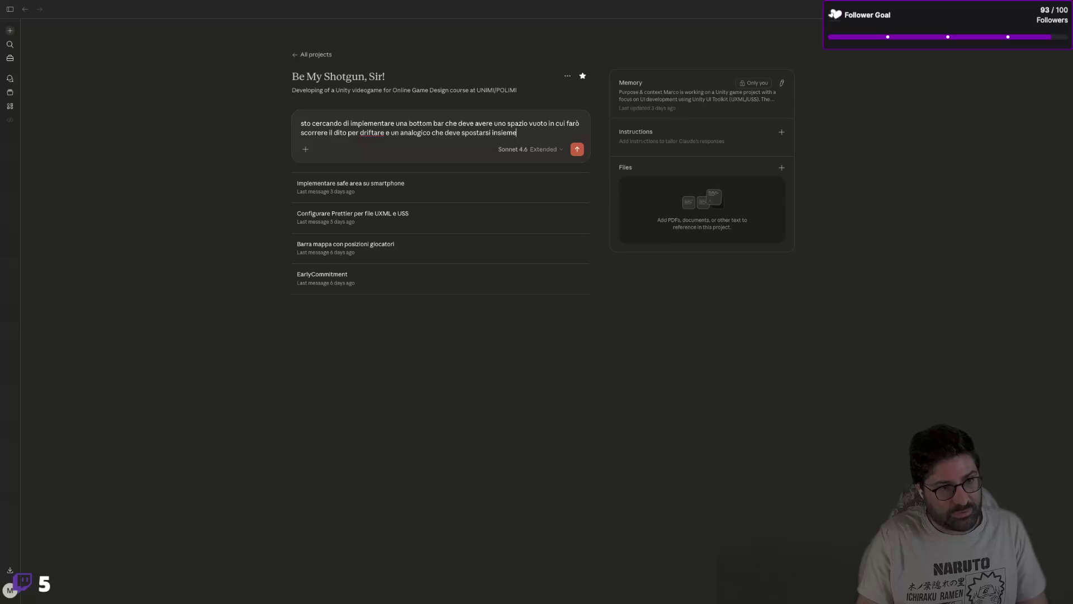
key("BackSpace")
key("BackSpace")
key("BackSpace")
key("BackSpace")
key("BackSpace")
key("BackSpace")
key("BackSpace")
key("BackSpace")
key("BackSpace")
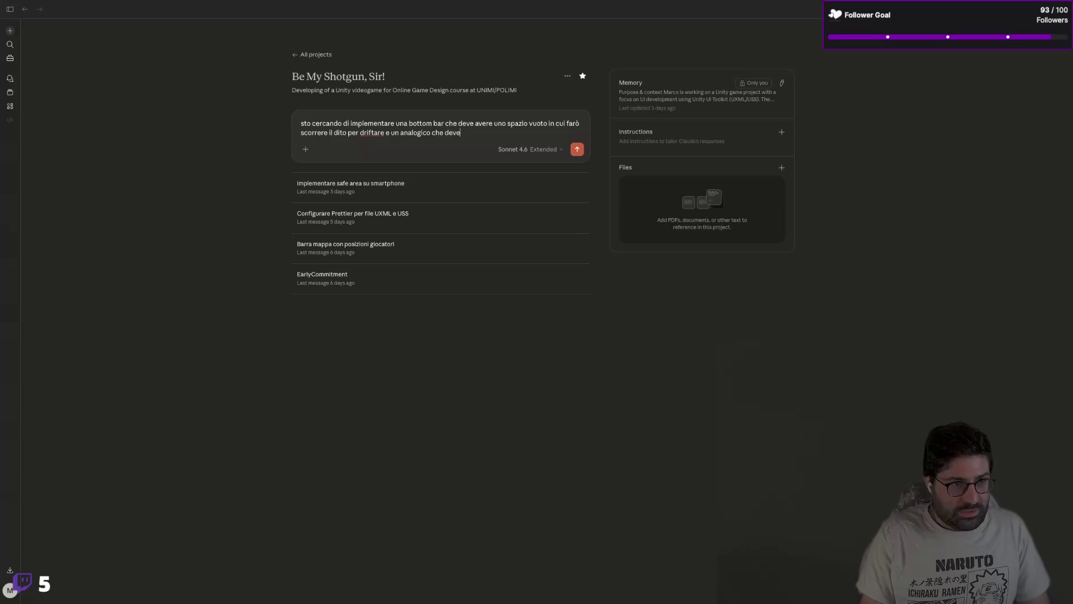
type("enllo")
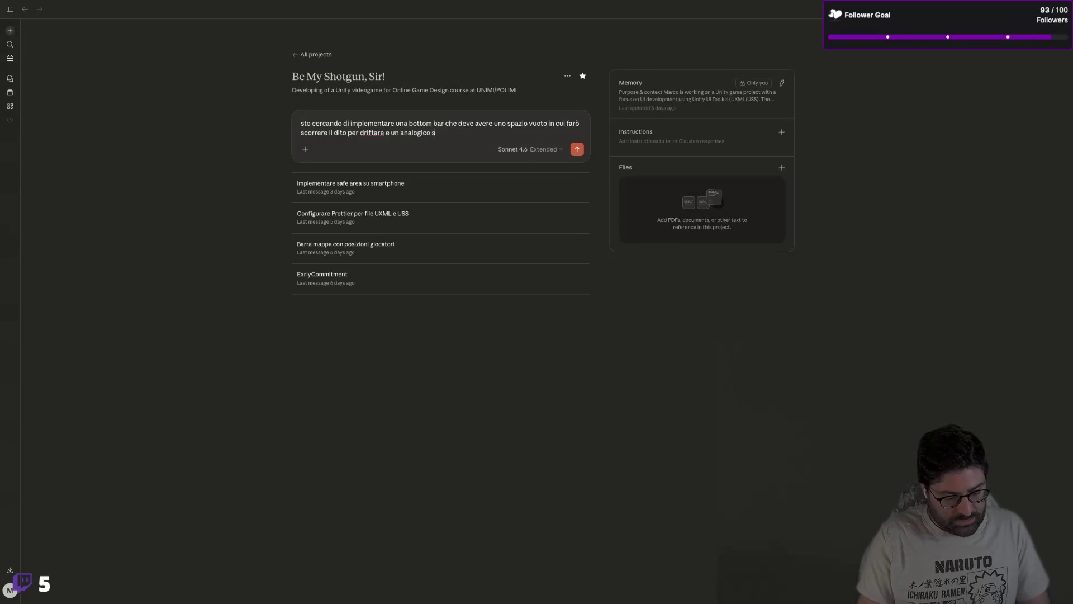
key("BackSpace")
key("BackSpace")
key("BackSpace")
type("nello spazio sottosta")
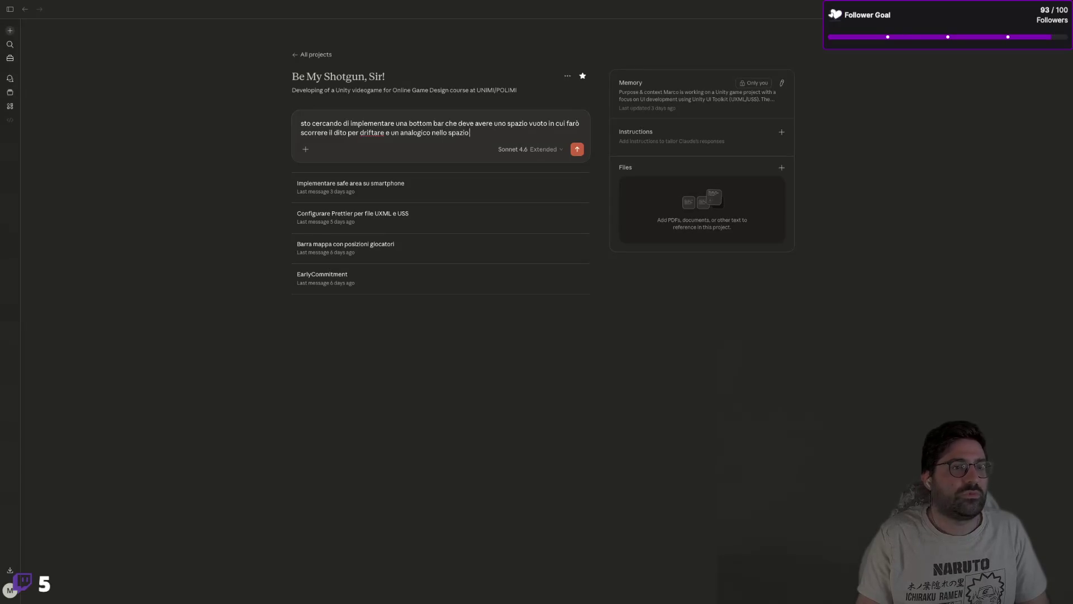
type("nte per")
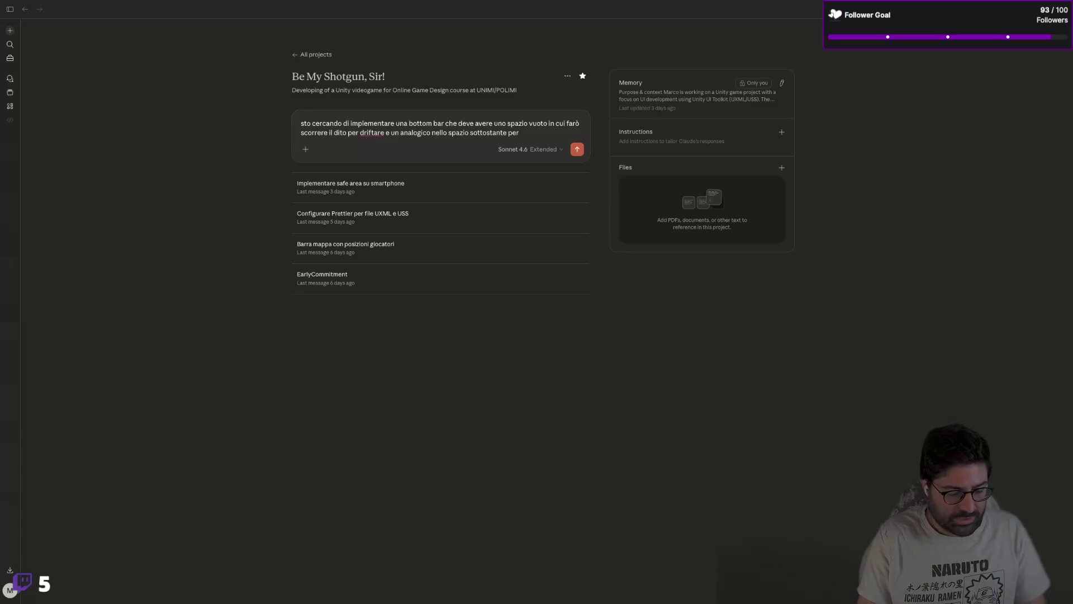
type(" sterzare.")
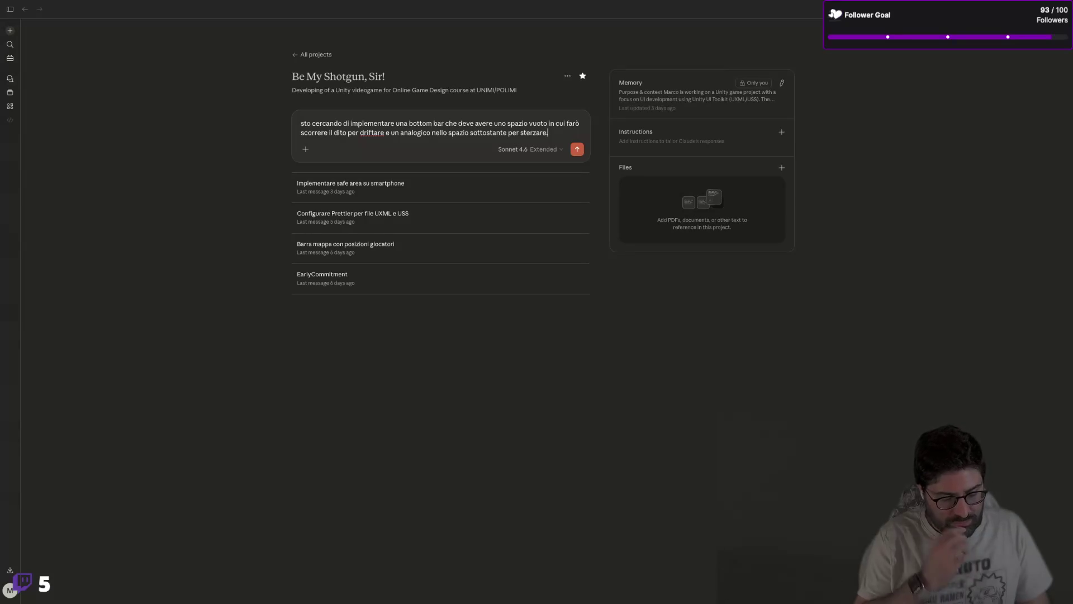
Step: Add that both elements must split the total vertical space, ending 'ti allego uxml e uss'
type(" non riesco")
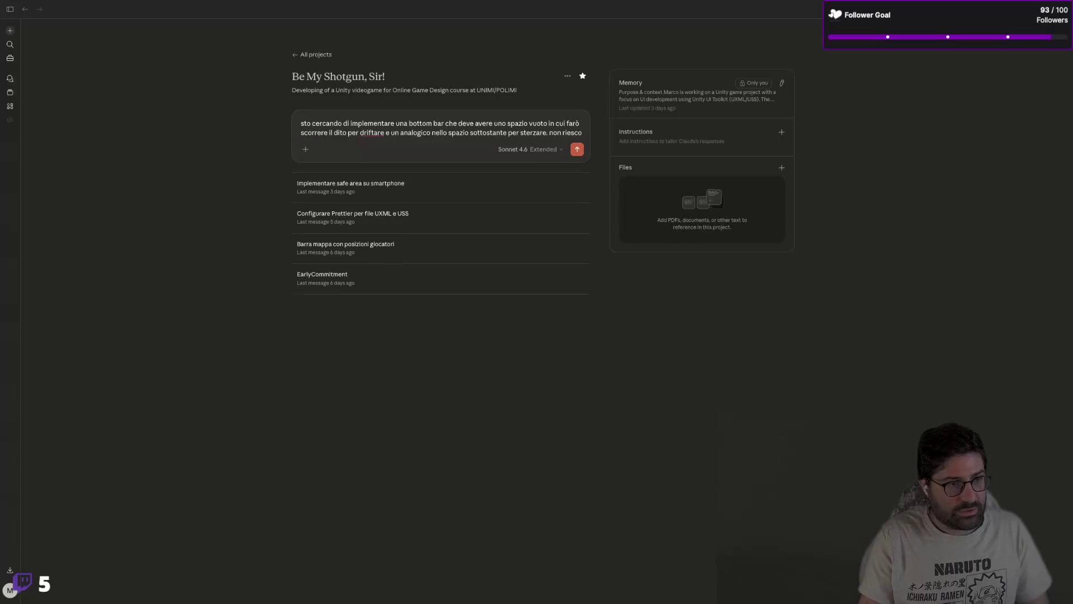
type("o")
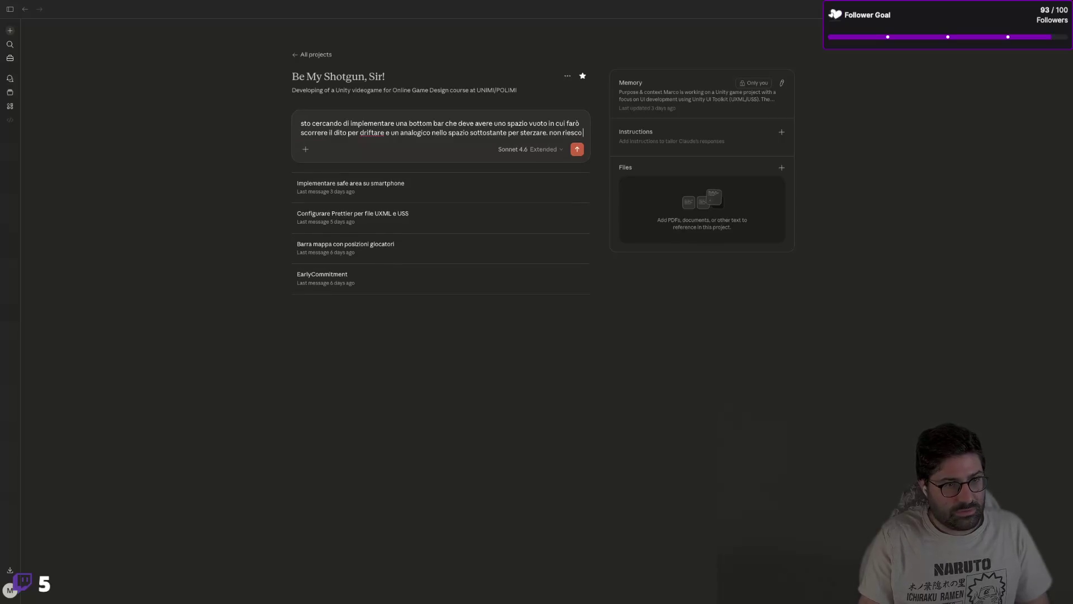
key("BackSpace")
key("BackSpace")
key("BackSpace")
type("i due elementi")
type(" devono")
type("n")
type(" divi")
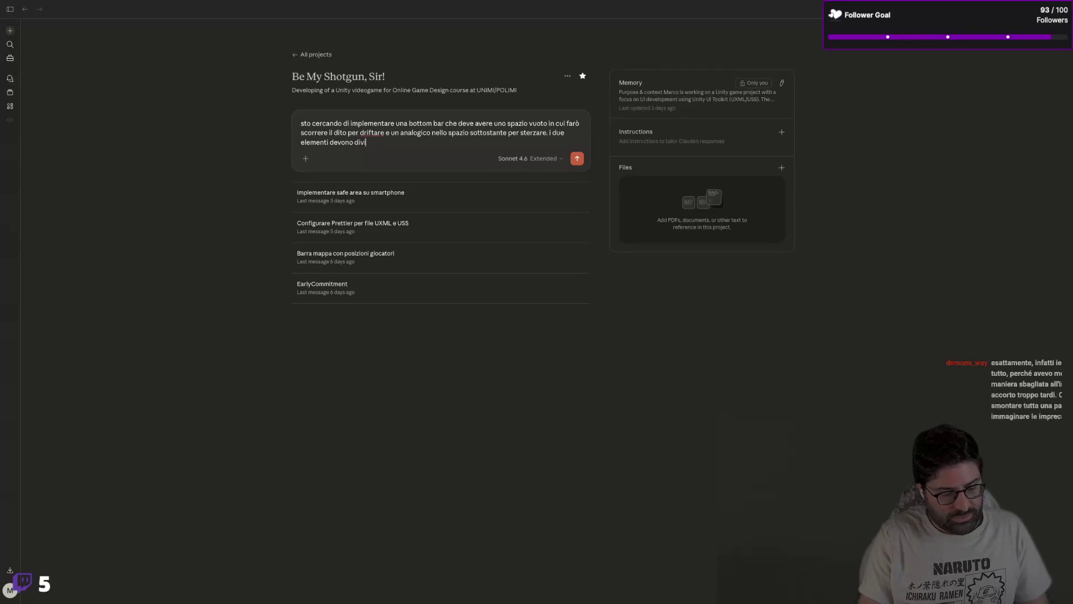
type("dersi lo spazio")
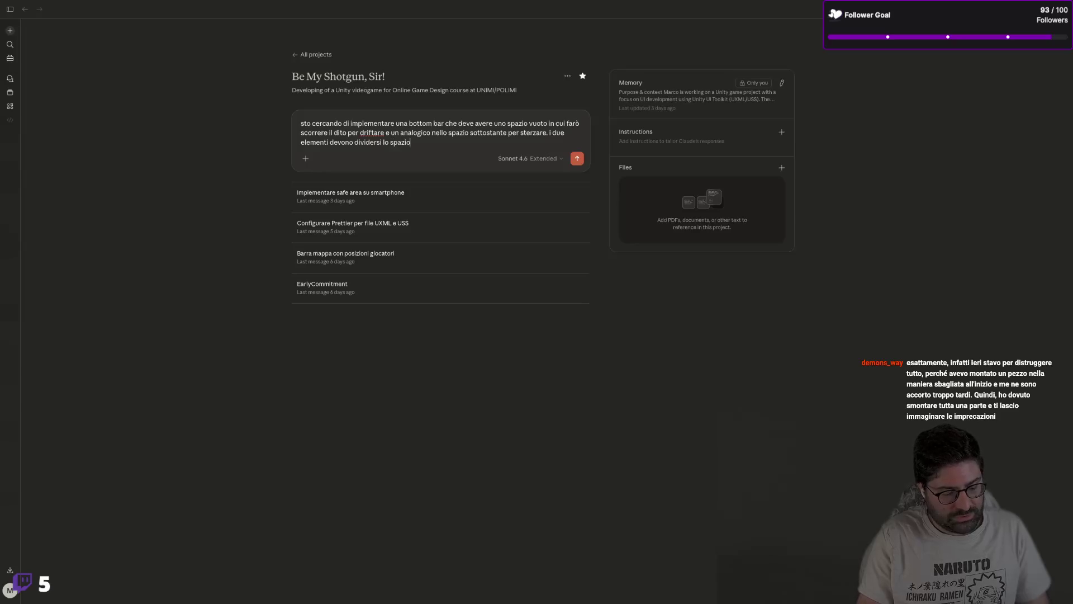
type(" verticale totale.")
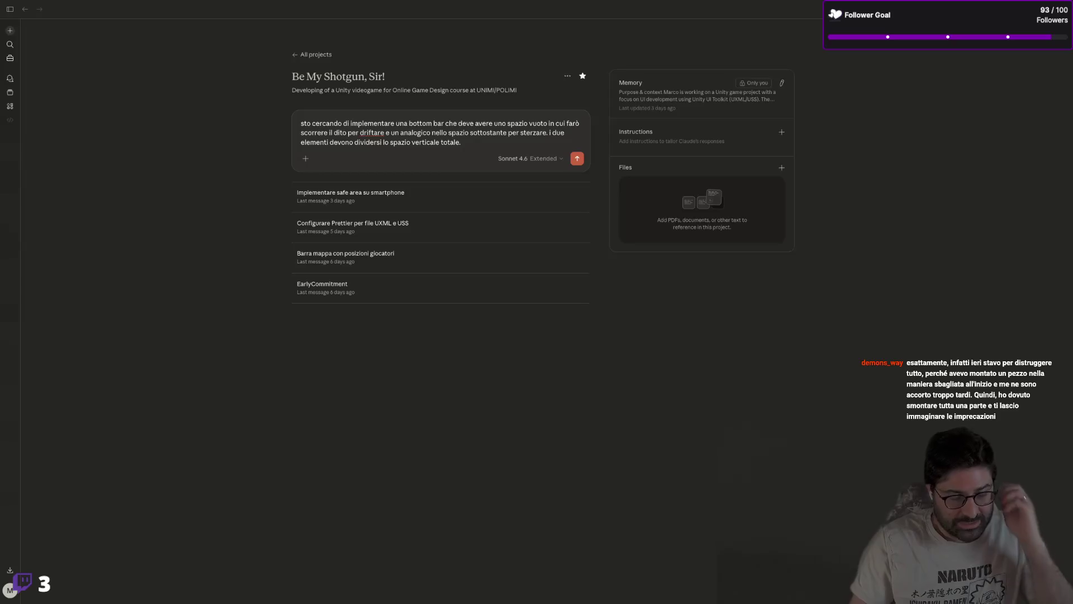
type(" ti a")
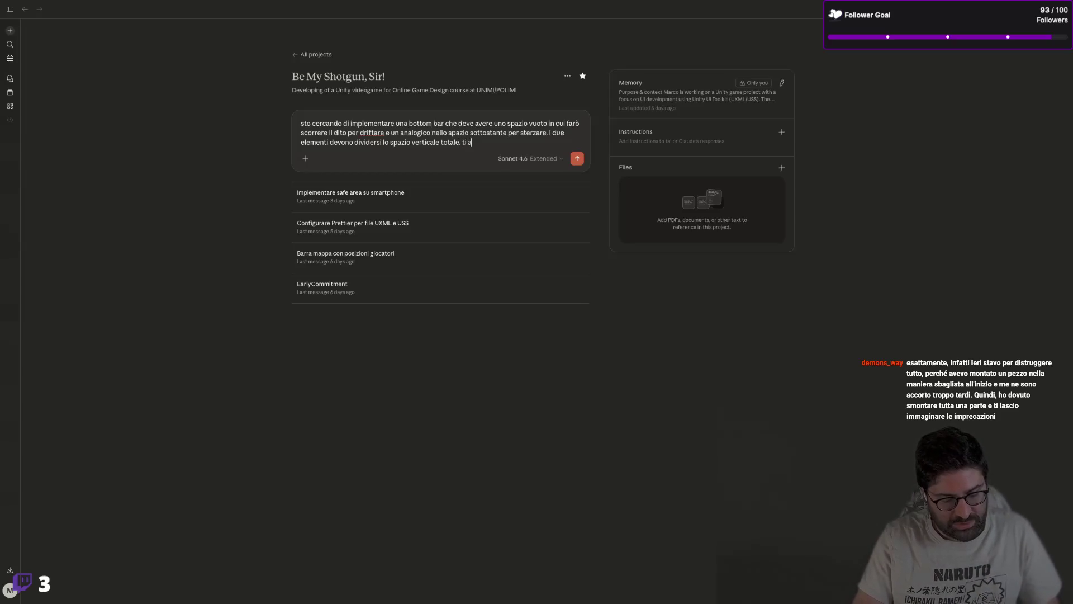
type("llego uxml")
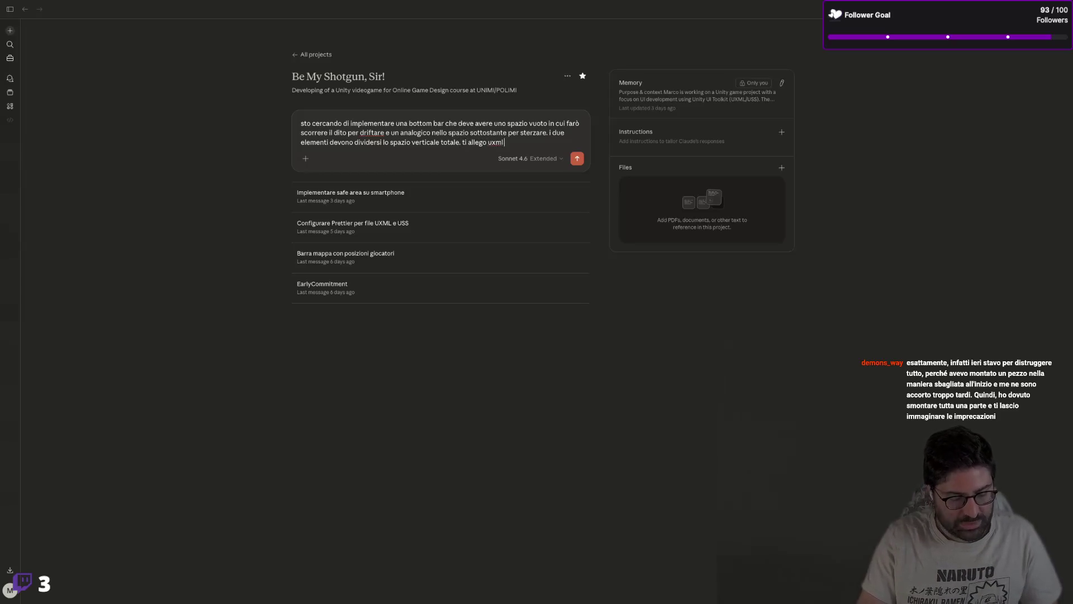
type(" e uss:")
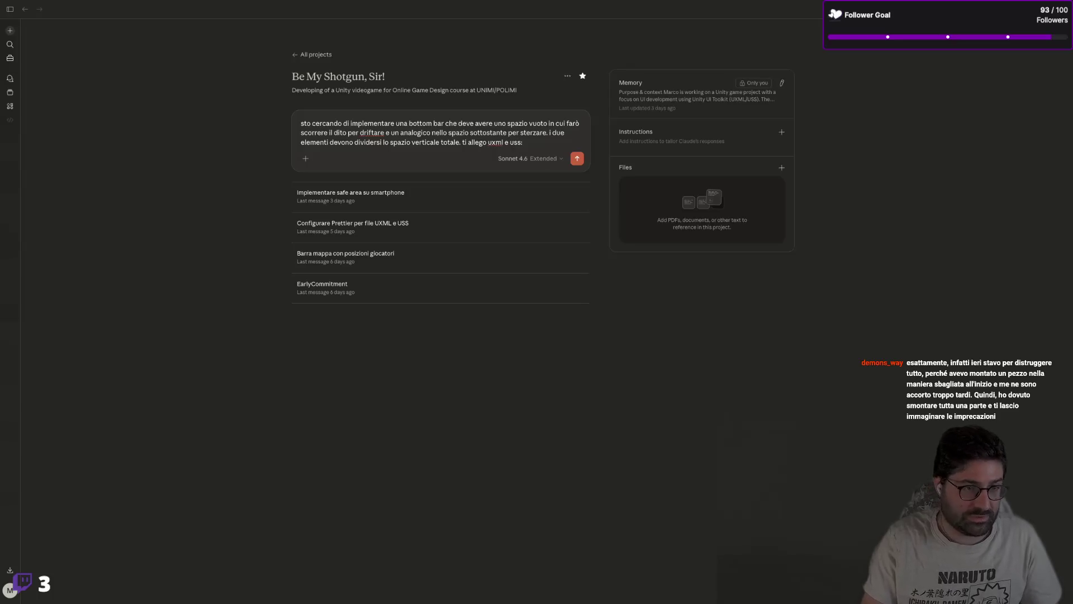
key("shift+Return")
key("shift+Return")
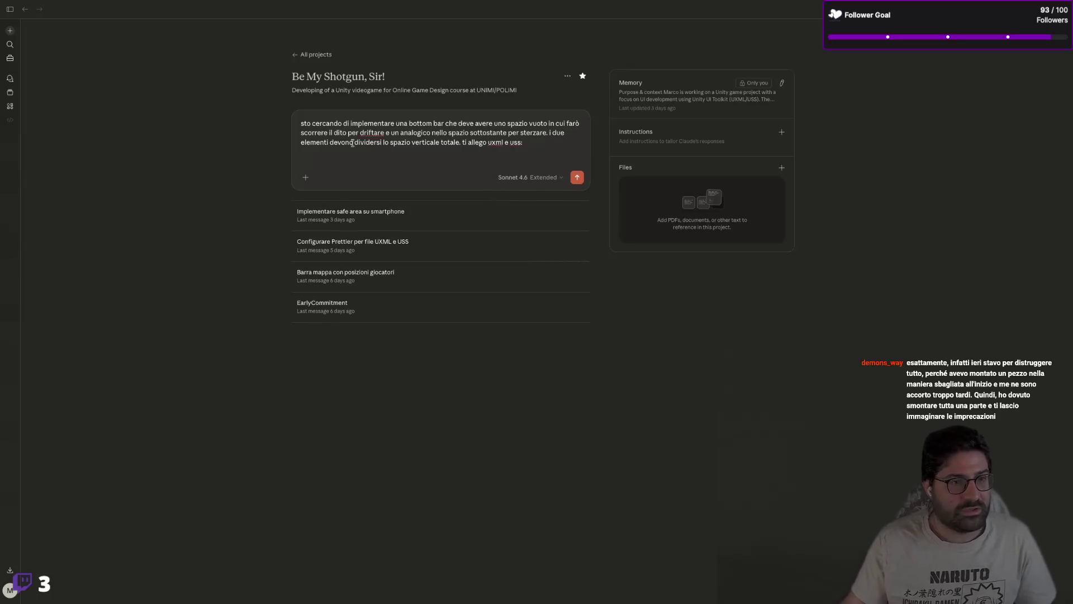
key("ctrl+Left")
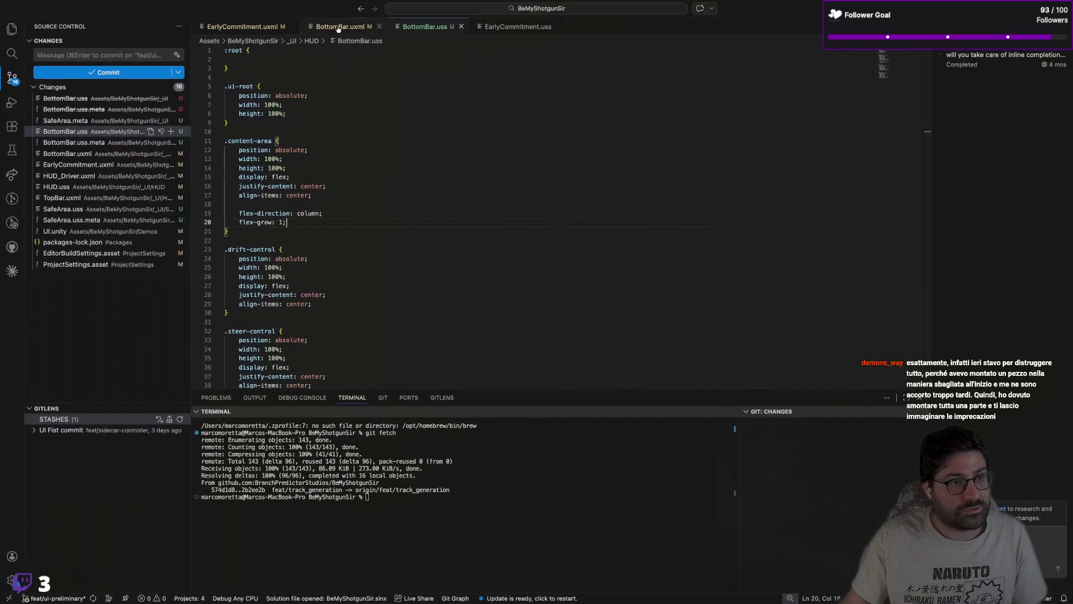
Step: Paste all BottomBar.uxml markup into the Claude draft, then select the whole BottomBar.uss stylesheet
left_click(338, 28)
key("super+a")
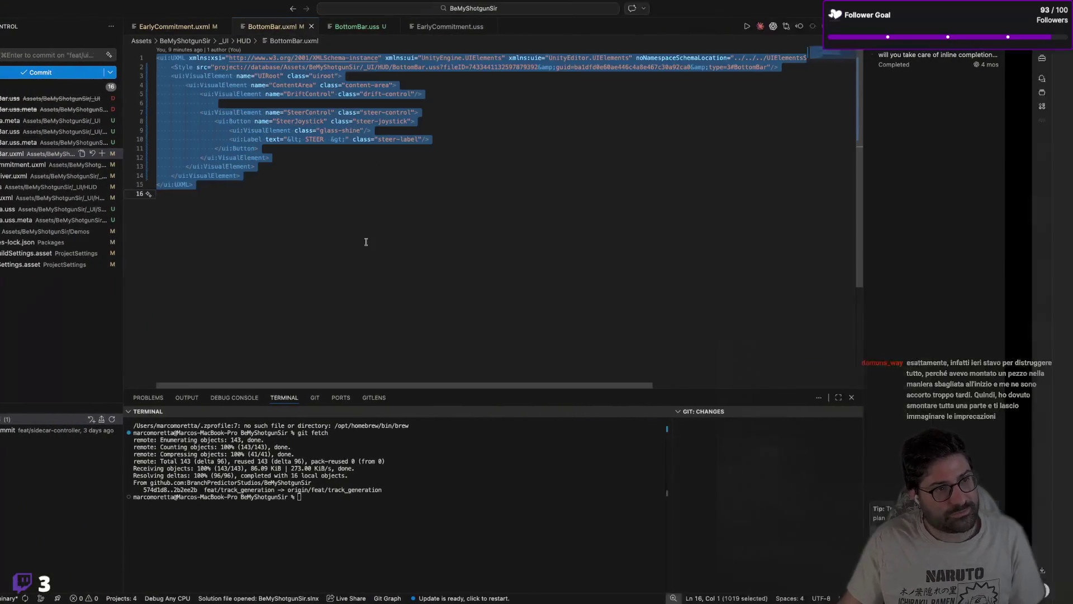
key("ctrl+Right")
key("super+v")
key("ctrl+Left")
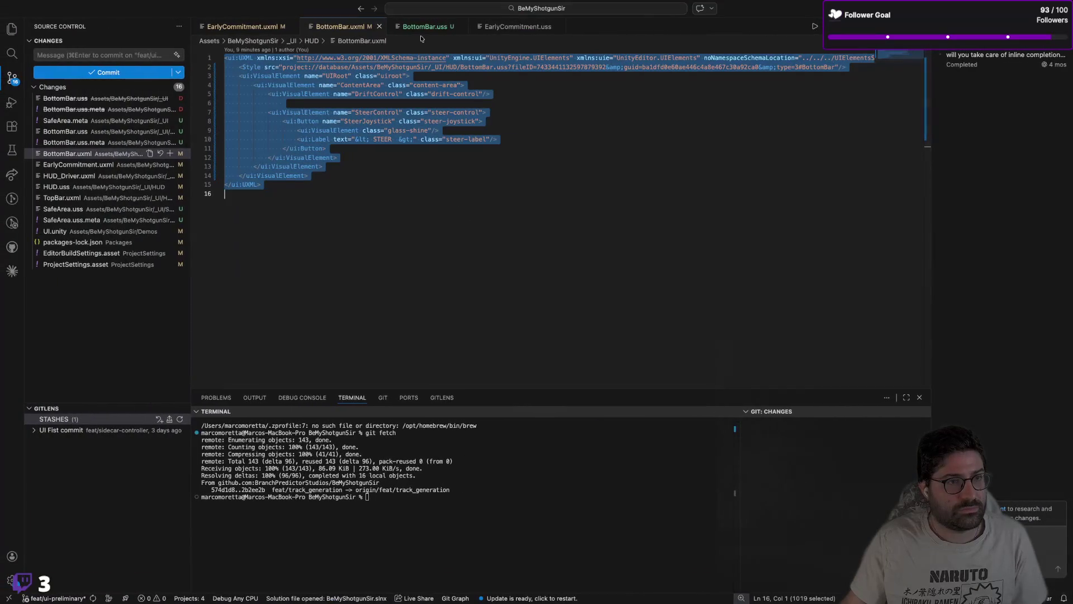
left_click(423, 27)
key("super+a")
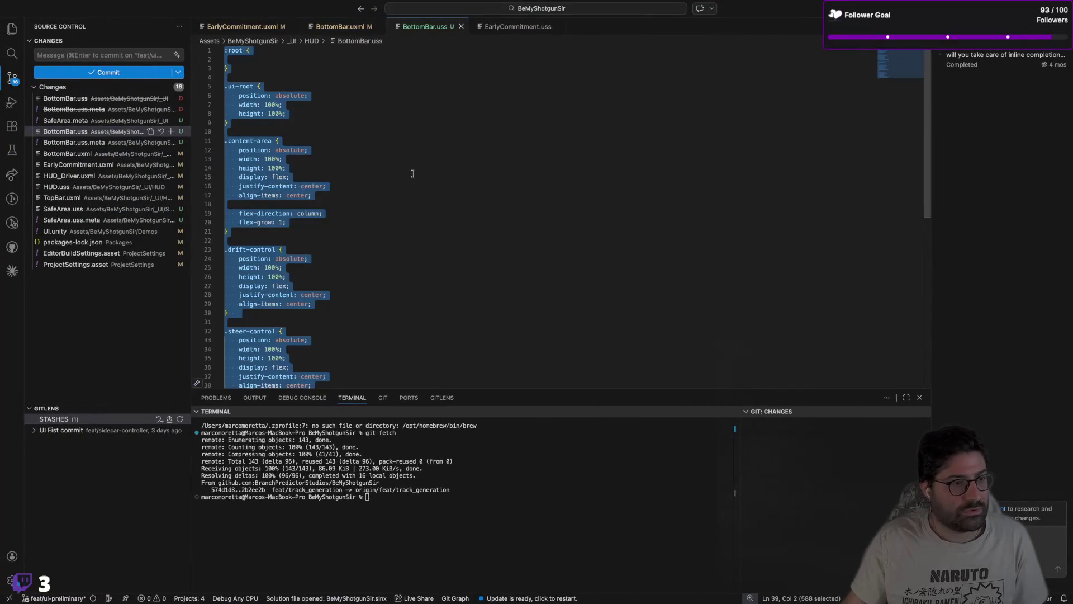
key("ctrl+Right")
scroll(496, 265, "down", 3)
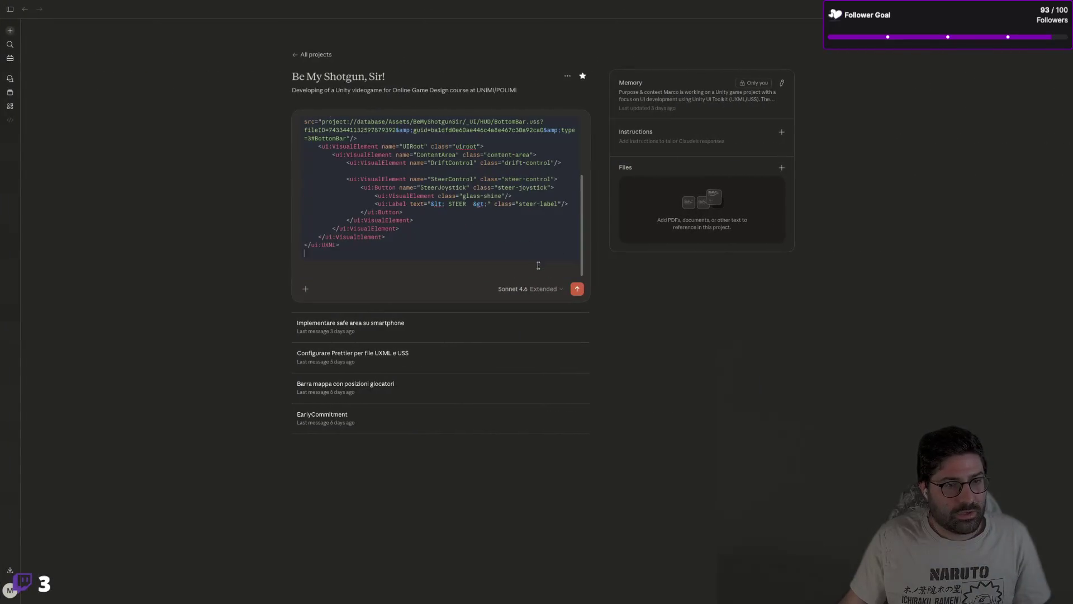
Step: Paste the BottomBar USS below the UXML in the Claude message and send it
key("shift+Return")
key("shift+Return")
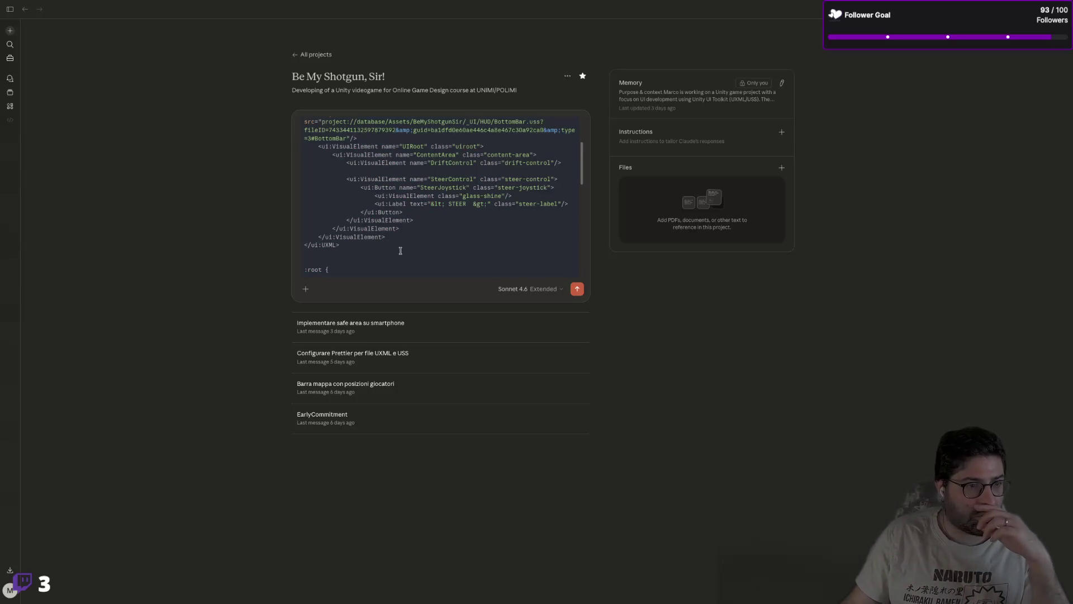
key("super+v")
scroll(397, 246, "up", 6)
scroll(421, 241, "down", 3)
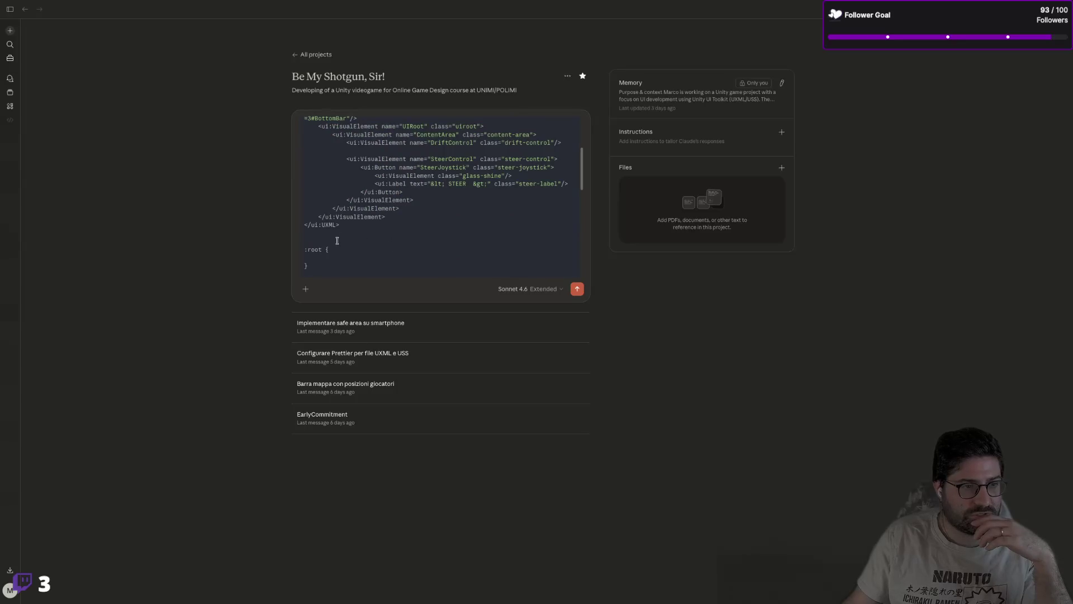
left_click(572, 293)
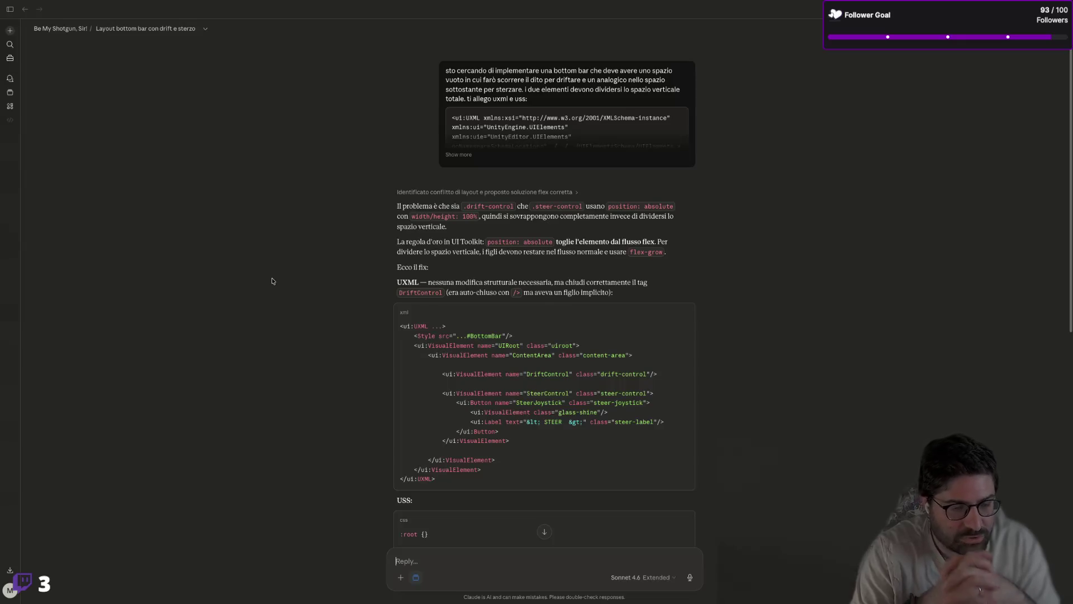
Step: Read Claude's proposed USS dropping absolute positioning from drift and steer controls, then return to BottomBar.uss
scroll(535, 304, "down", 1)
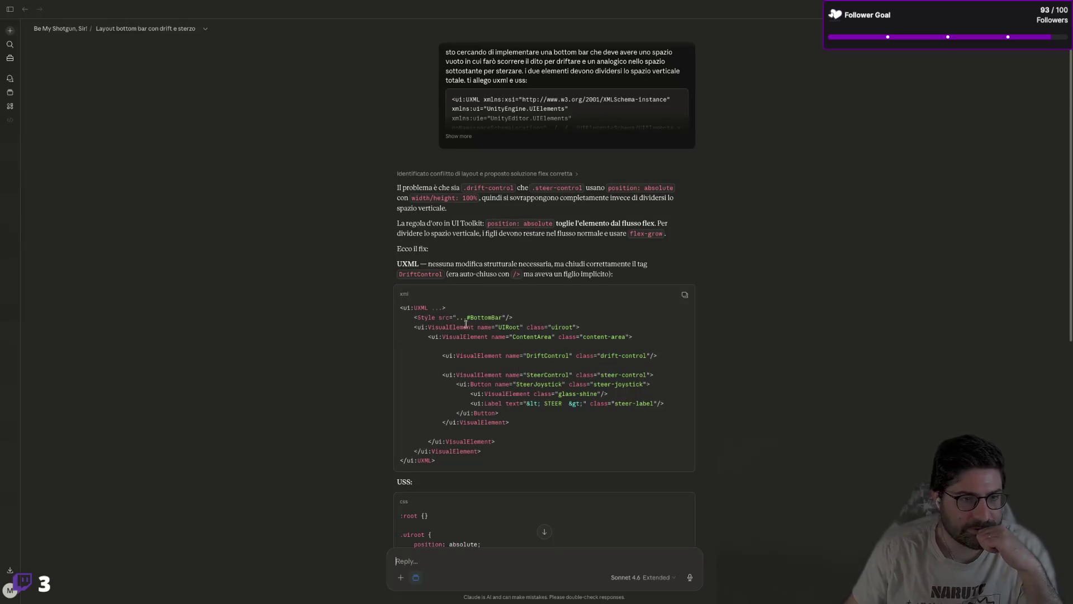
scroll(469, 321, "down", 5)
scroll(492, 302, "down", 3)
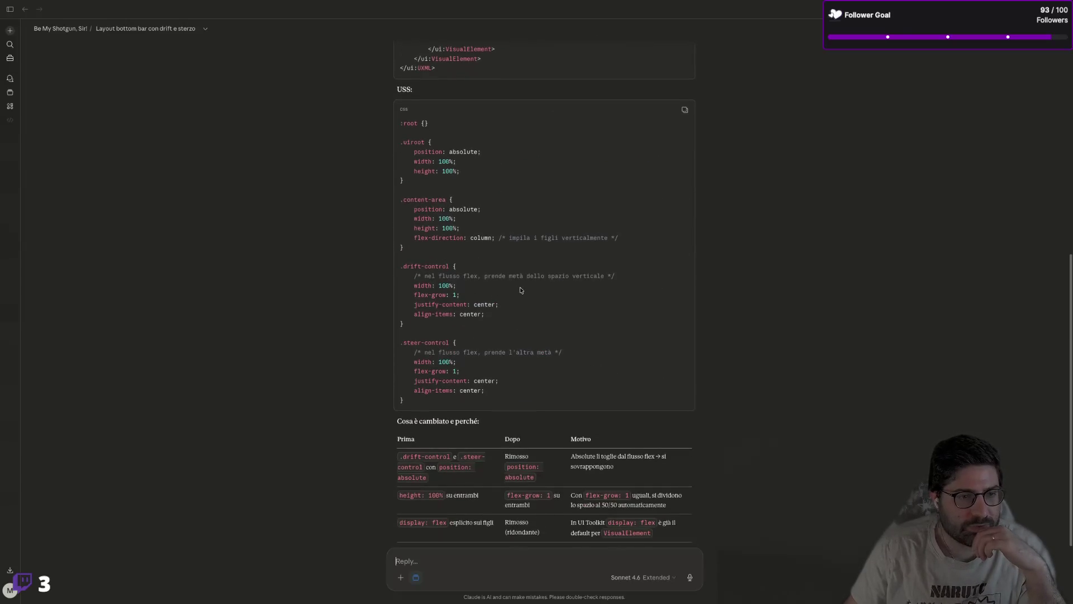
left_click_drag(459, 209, 471, 209)
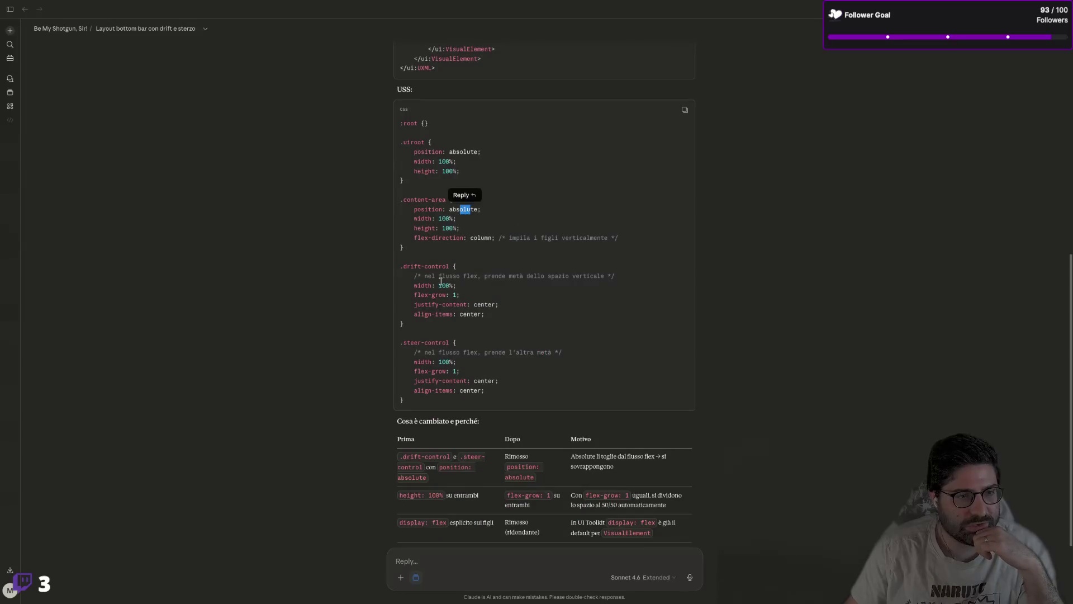
left_click(465, 297)
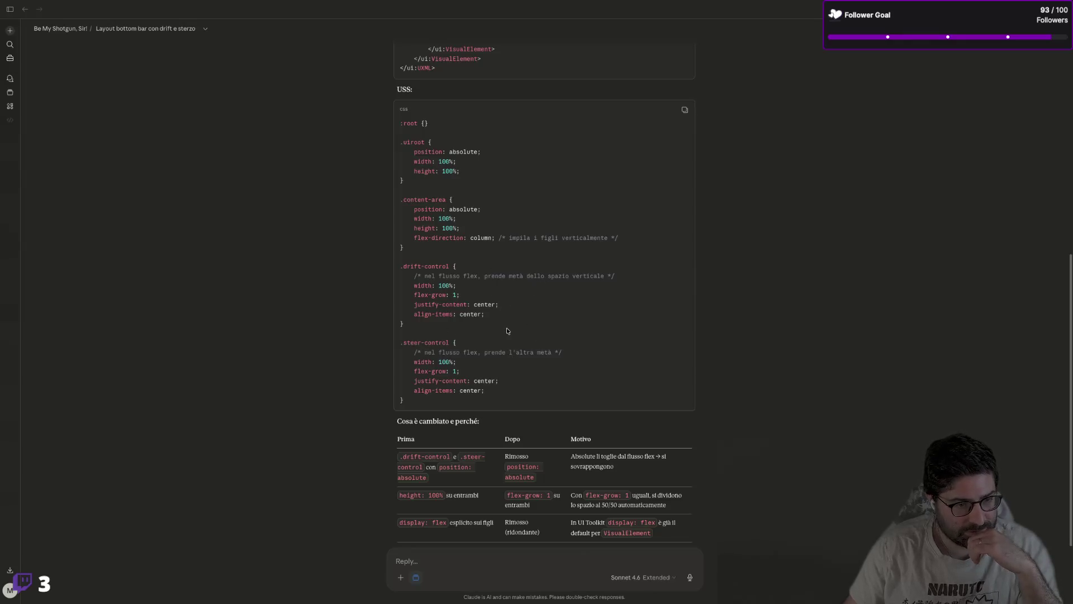
scroll(506, 331, "up", 2)
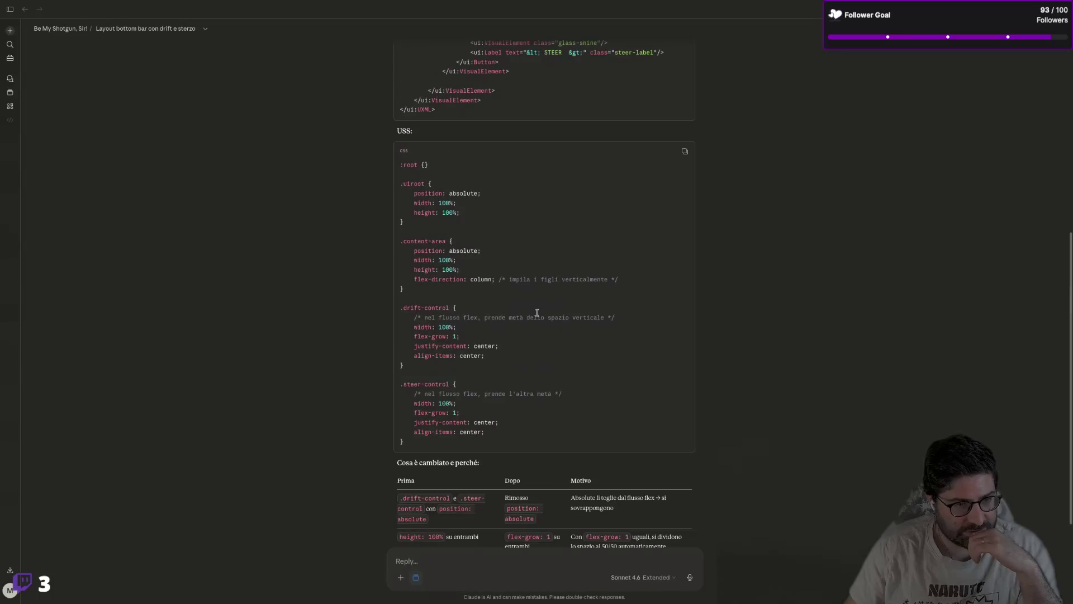
key("super+Tab")
double_click(304, 258)
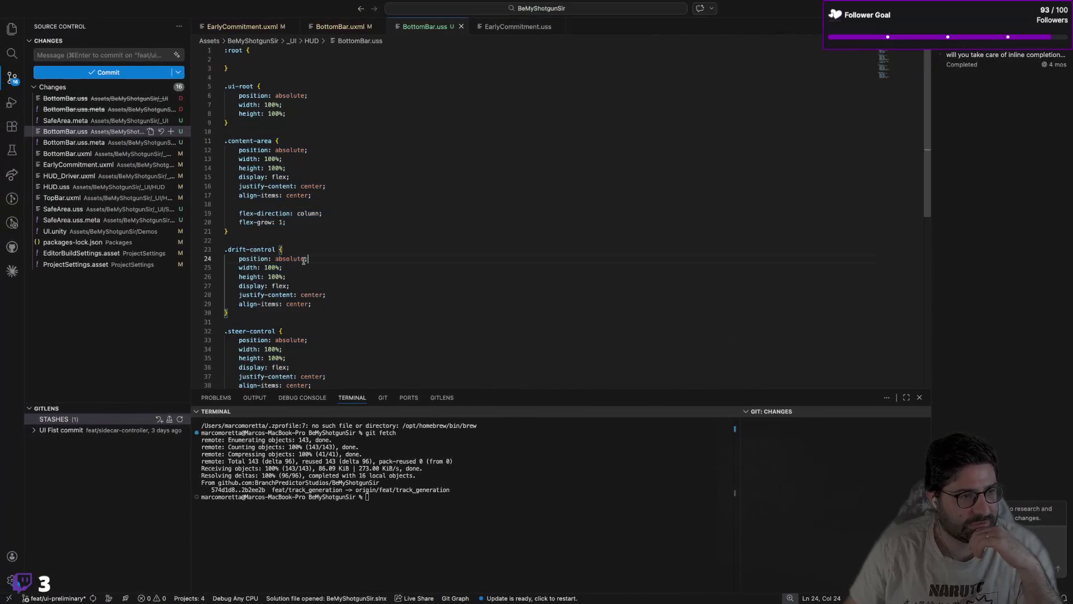
Step: Delete 'position: absolute;' from the .drift-control and .steer-control rules in BottomBar.uss
triple_click(302, 258)
key("BackSpace")
left_click(351, 247)
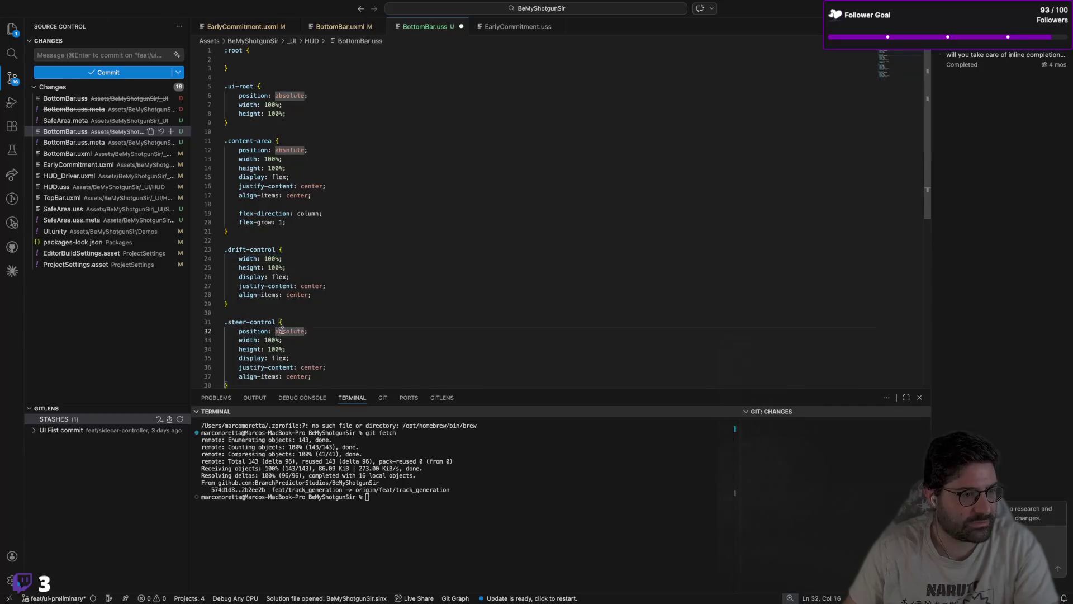
key("Tab")
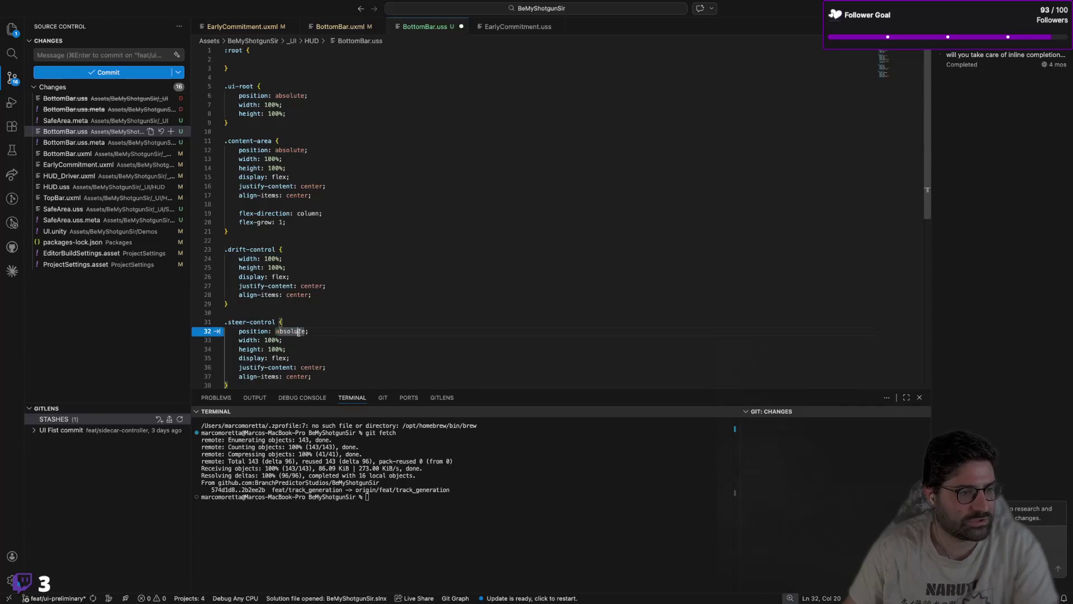
key("Tab")
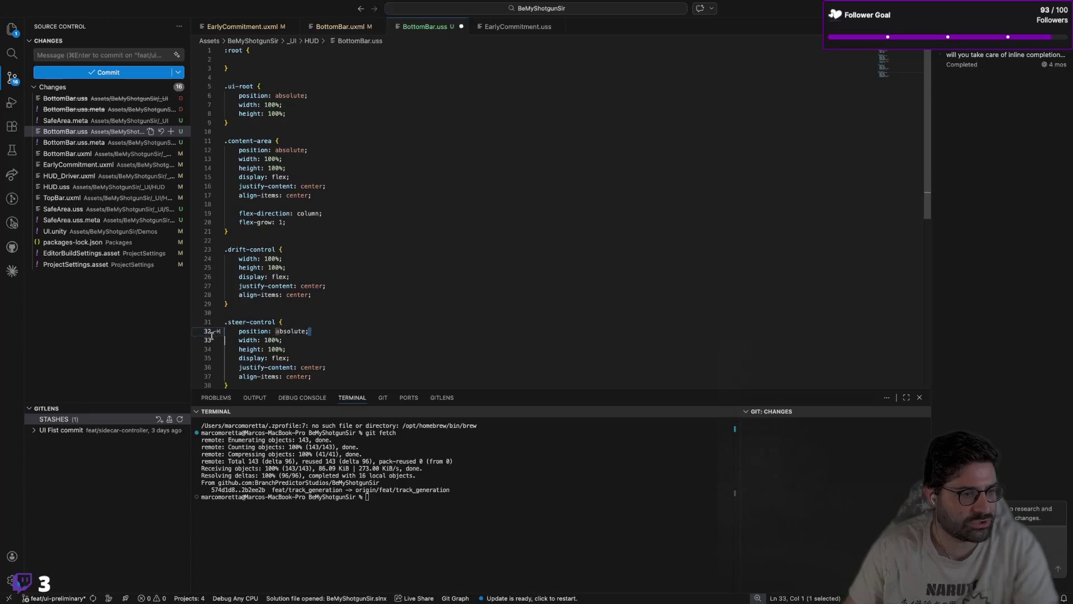
left_click(362, 267)
key("Tab")
left_click(347, 257)
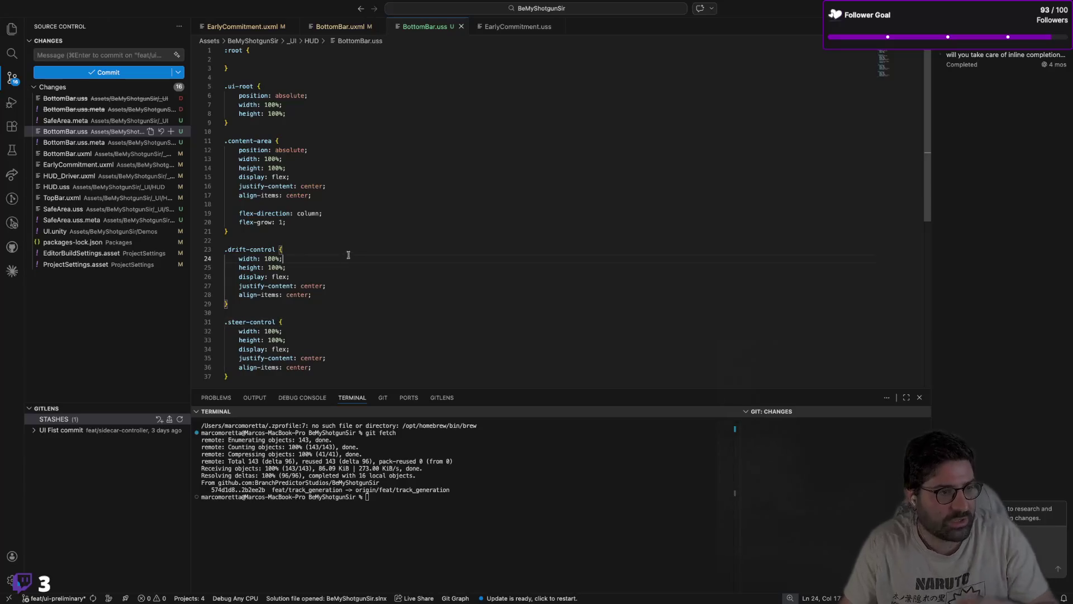
Step: Reload the edited stylesheet in UI Builder and compare it against Claude's suggested USS
key("super+Tab")
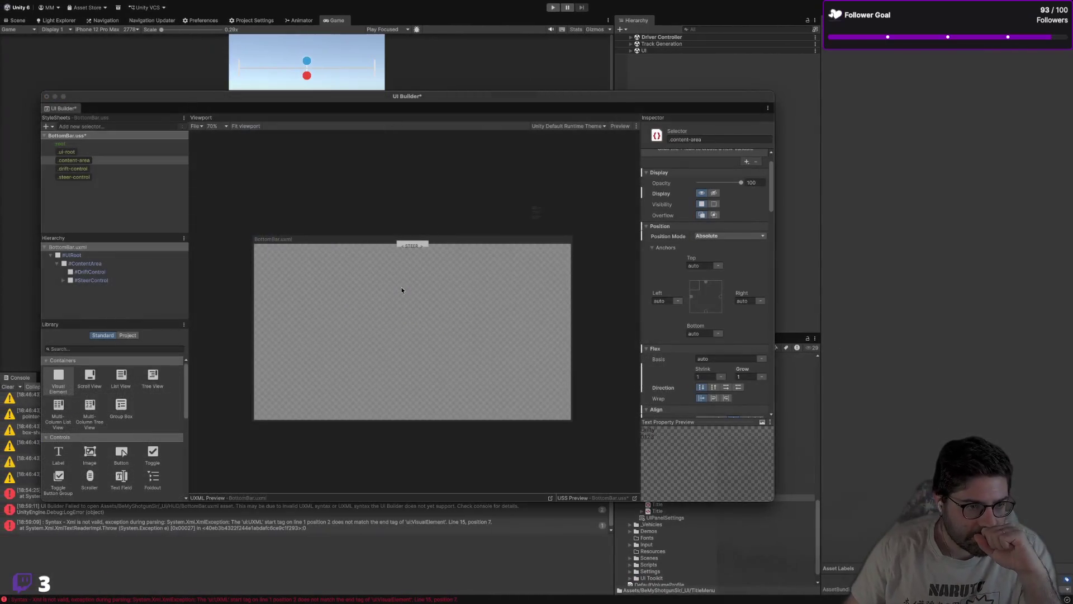
left_click(494, 290)
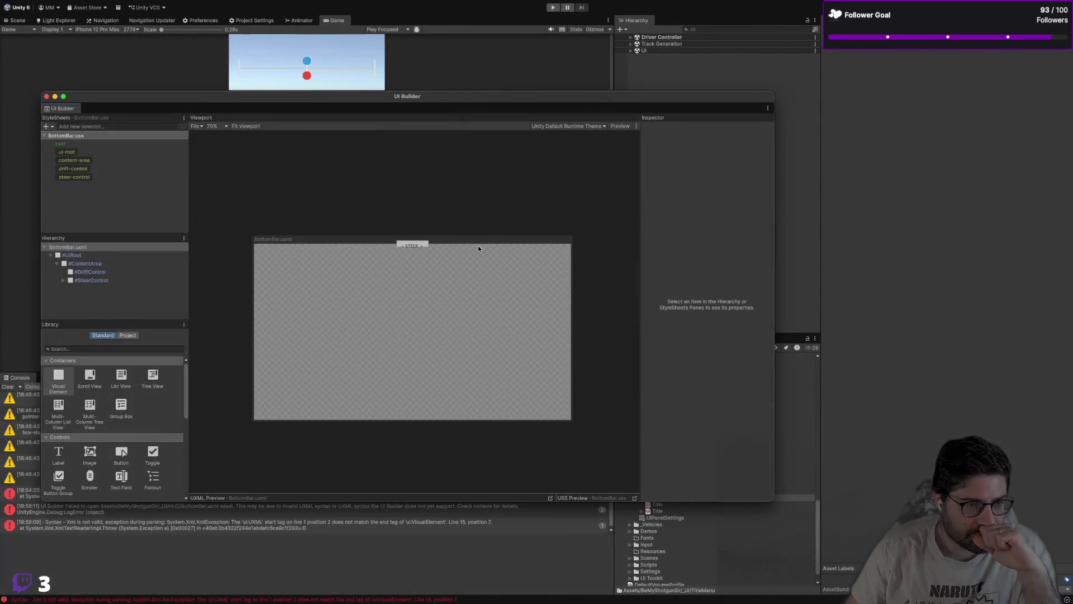
key("super+Tab")
scroll(313, 224, "down", 2)
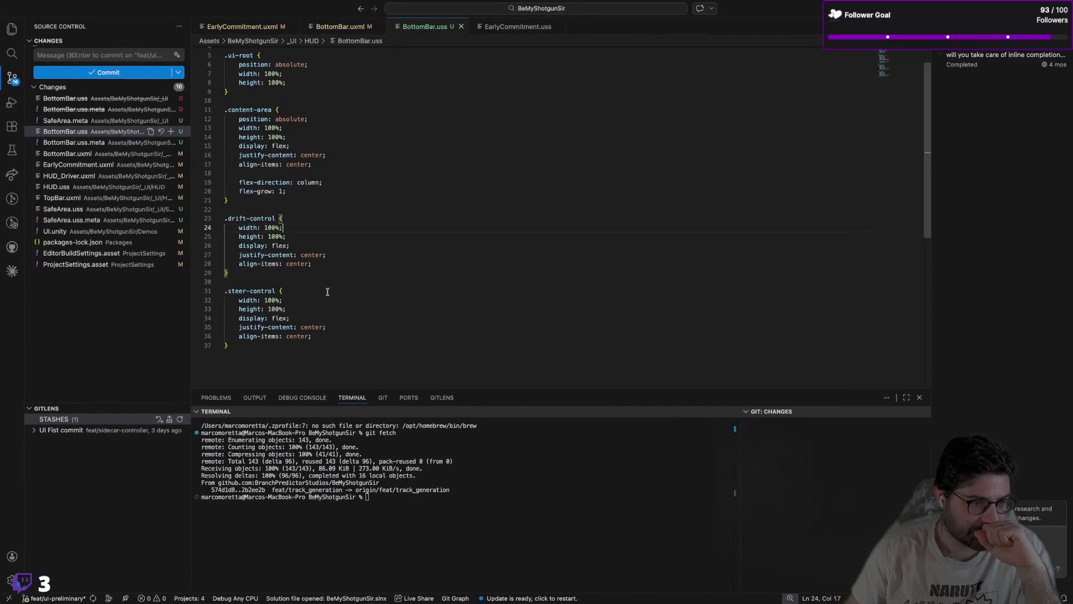
left_click(321, 209)
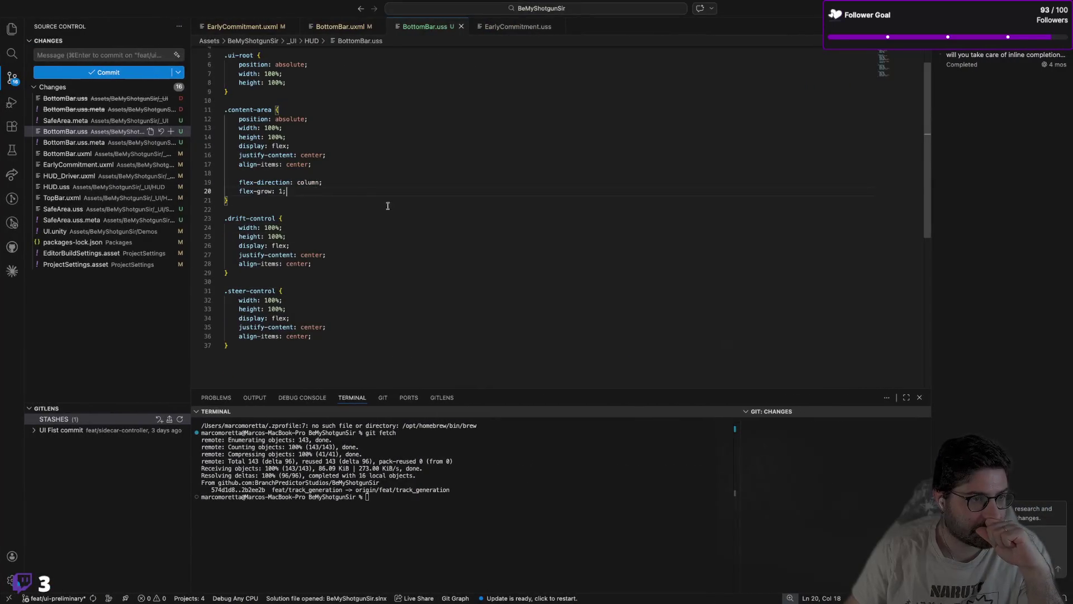
key("super+Tab")
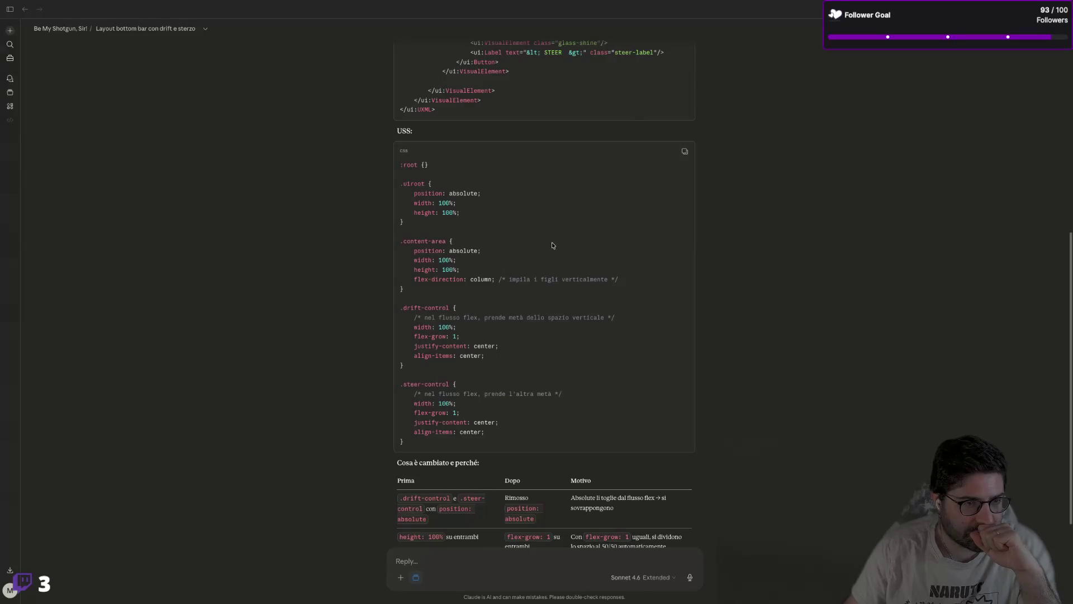
key("super+Tab")
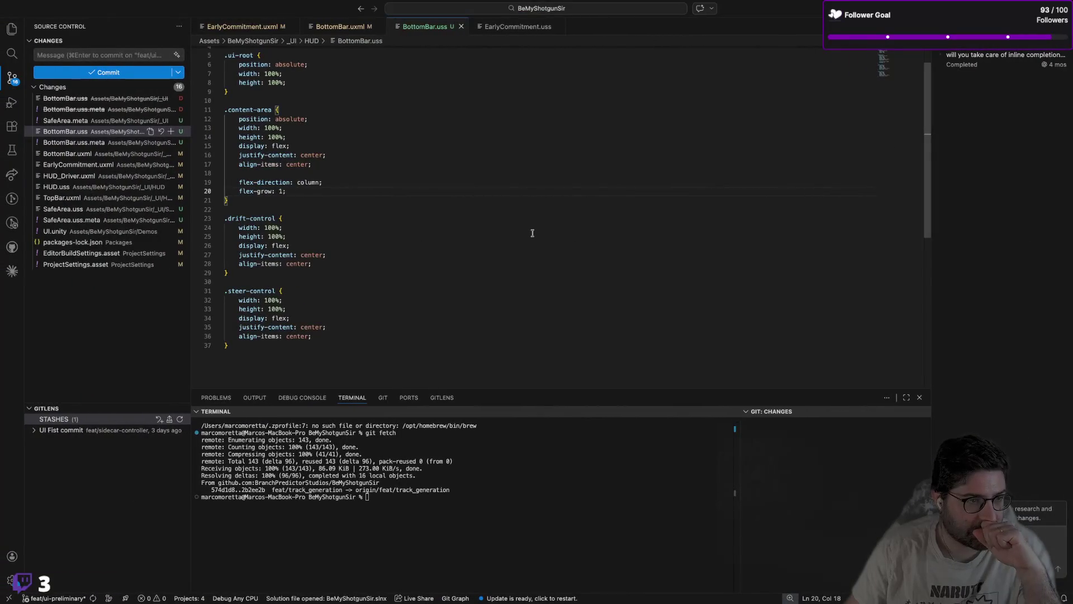
key("super+Tab")
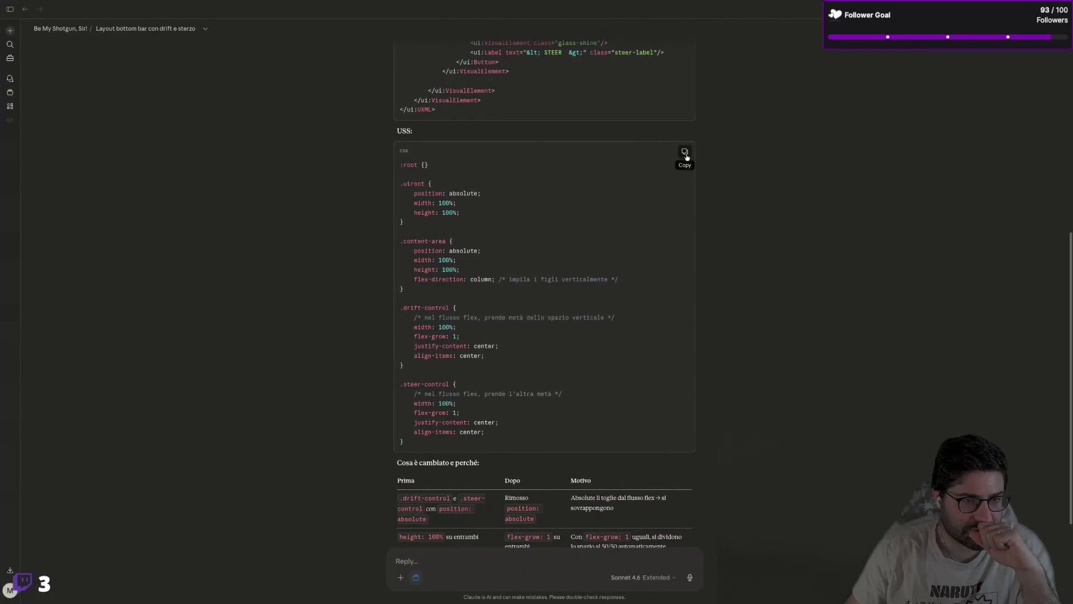
Step: Replace the whole BottomBar.uss with Claude's suggested stylesheet
left_click(686, 152)
key("super+Tab")
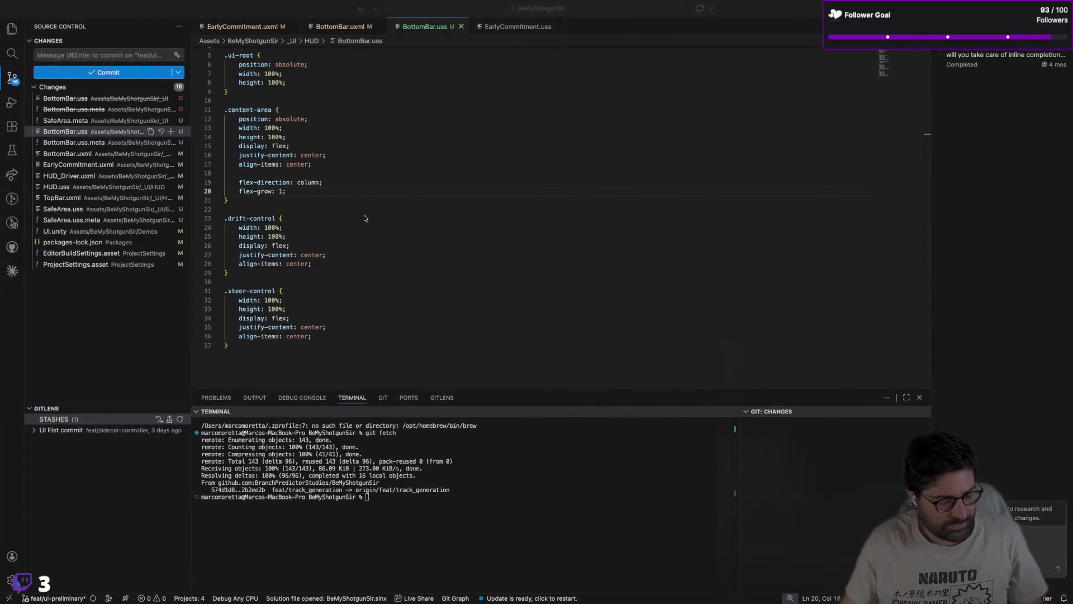
key("super+a")
key("super+v")
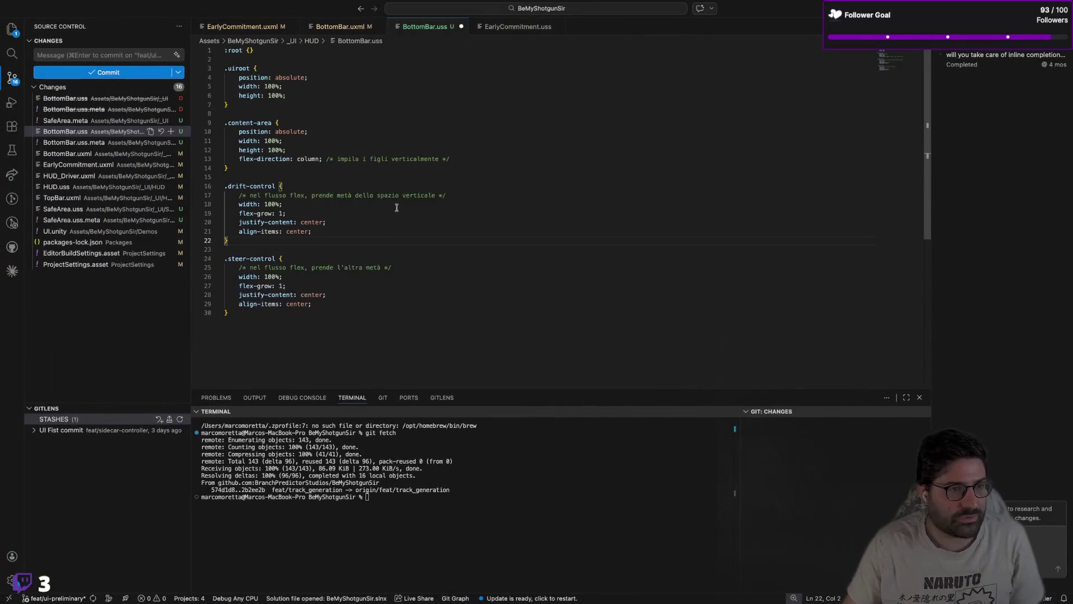
Step: Delete the comments in the content-area, drift-control and steer-control rules
left_click_drag(456, 158, 326, 159)
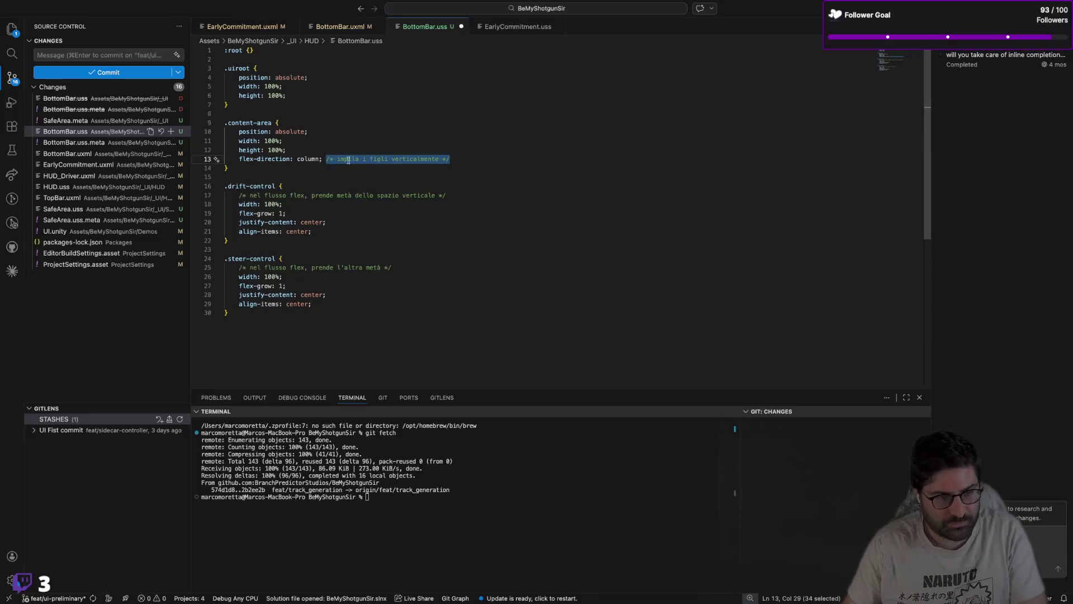
key("BackSpace")
left_click_drag(447, 195, 166, 196)
key("BackSpace")
key("Down")
key("Down")
key("Down")
key("shift+End")
key("BackSpace")
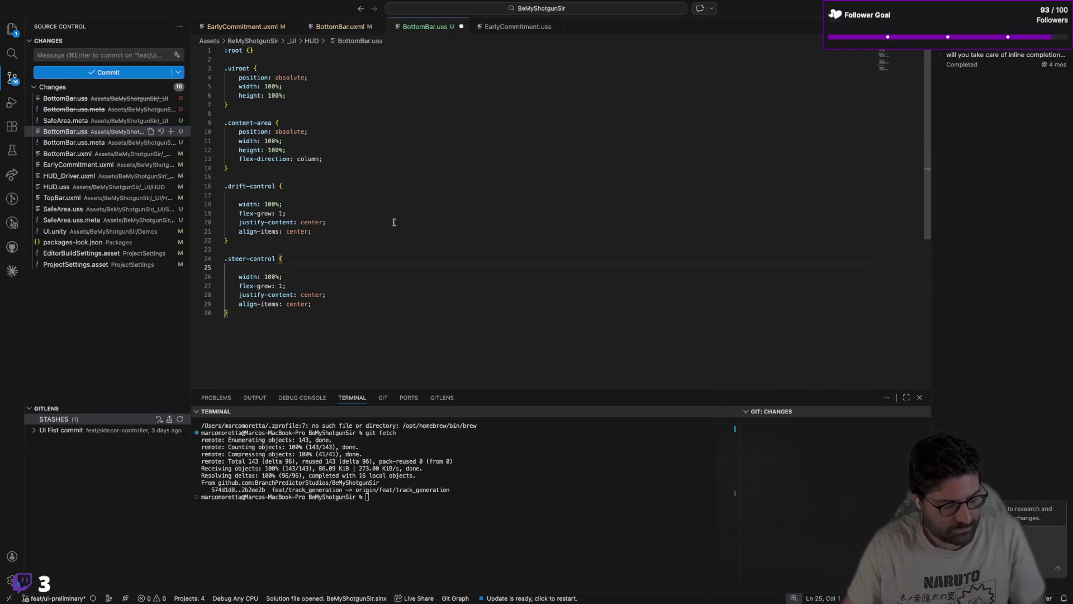
key("super+Tab")
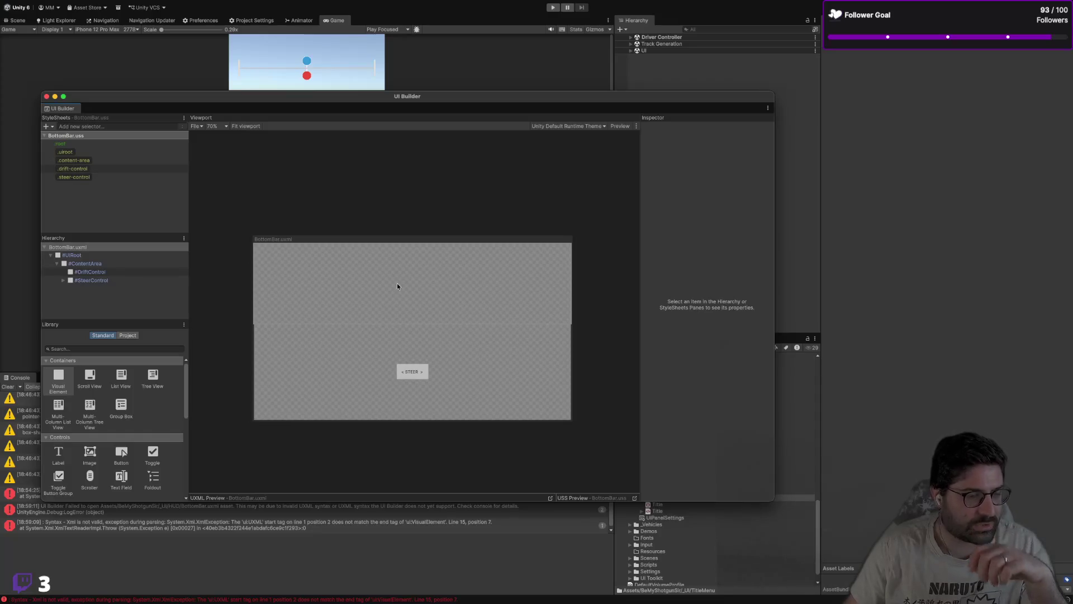
Step: Select DriftControl in UI Builder and review the .uiroot and .content-area style rules
left_click(422, 291)
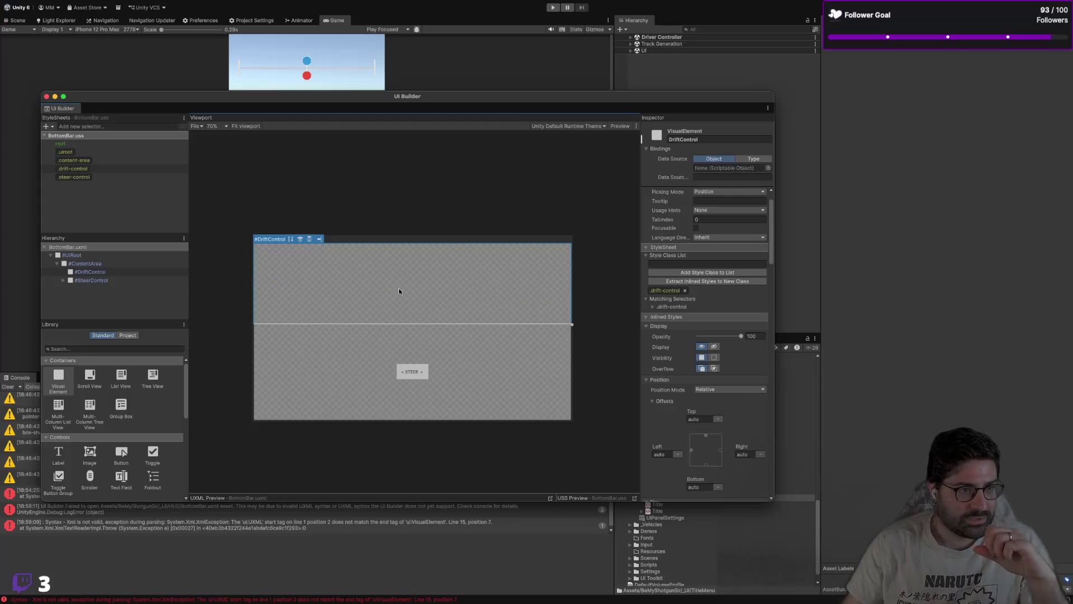
mouse_move(446, 98)
left_mouse_down()
mouse_move(600, 282)
mouse_move(607, 348)
mouse_move(590, 388)
mouse_move(584, 263)
mouse_move(531, 113)
left_mouse_up()
left_click(197, 164)
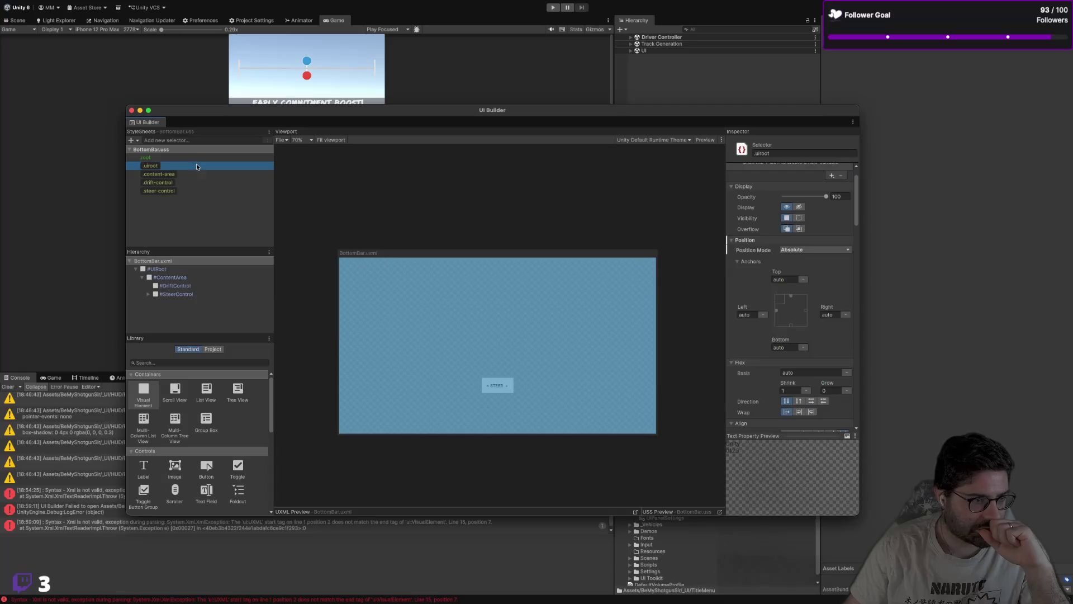
left_click(192, 174)
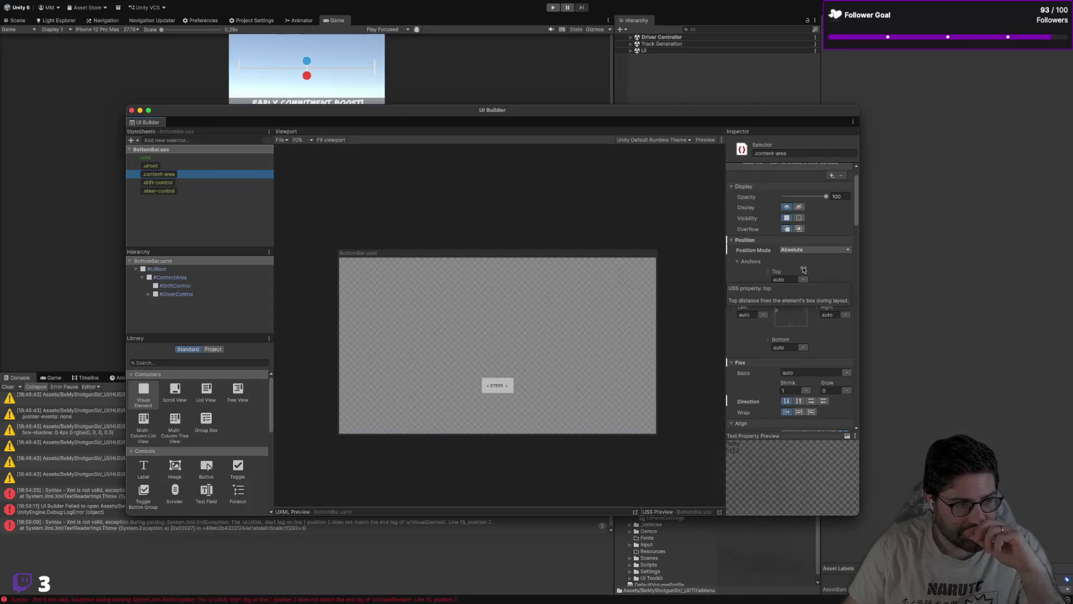
key("super+Tab")
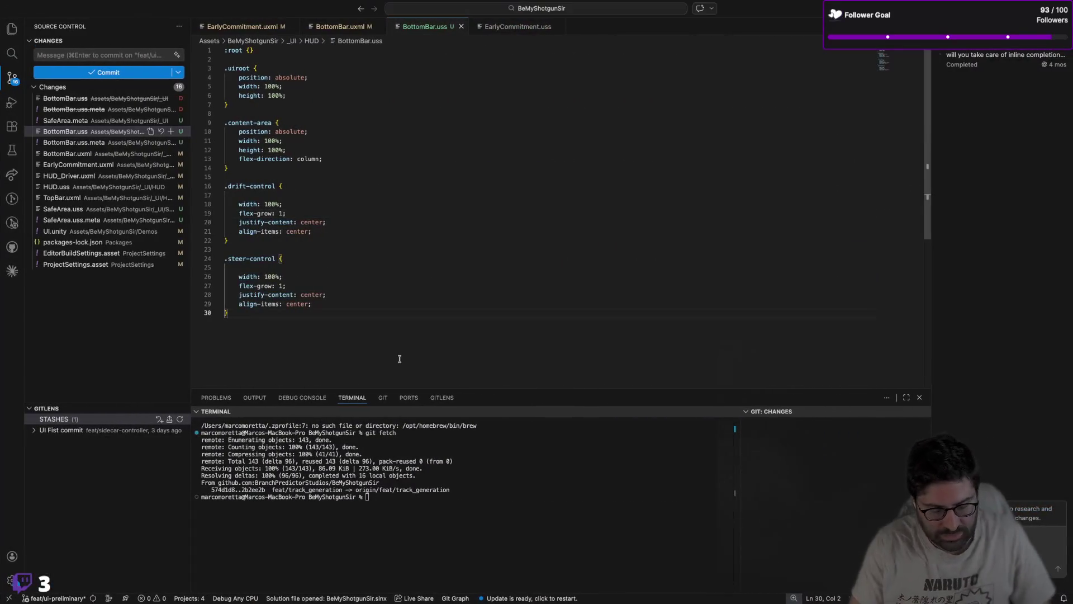
Step: Add an empty .editor-debug{} rule at the end of BottomBar.uss
key("Return")
key("Return")
key("Return")
type(".")
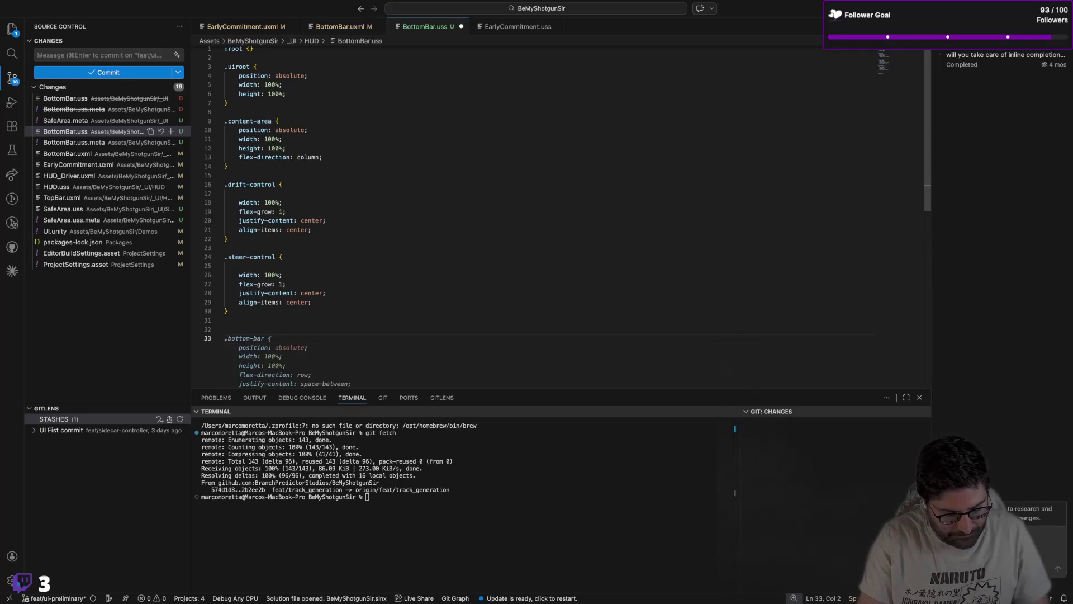
type("editor")
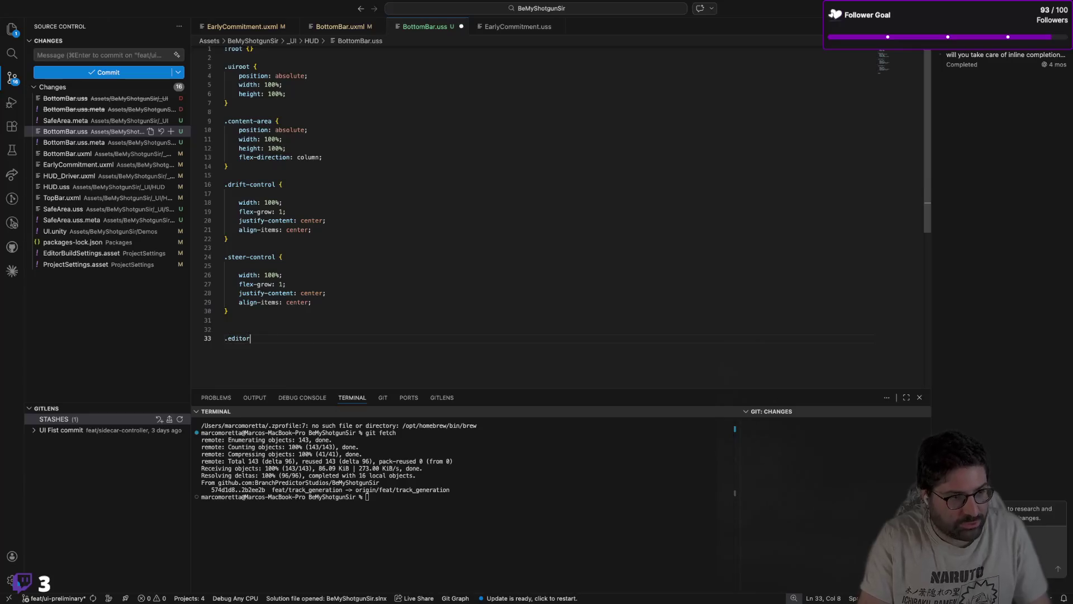
type("-debug{")
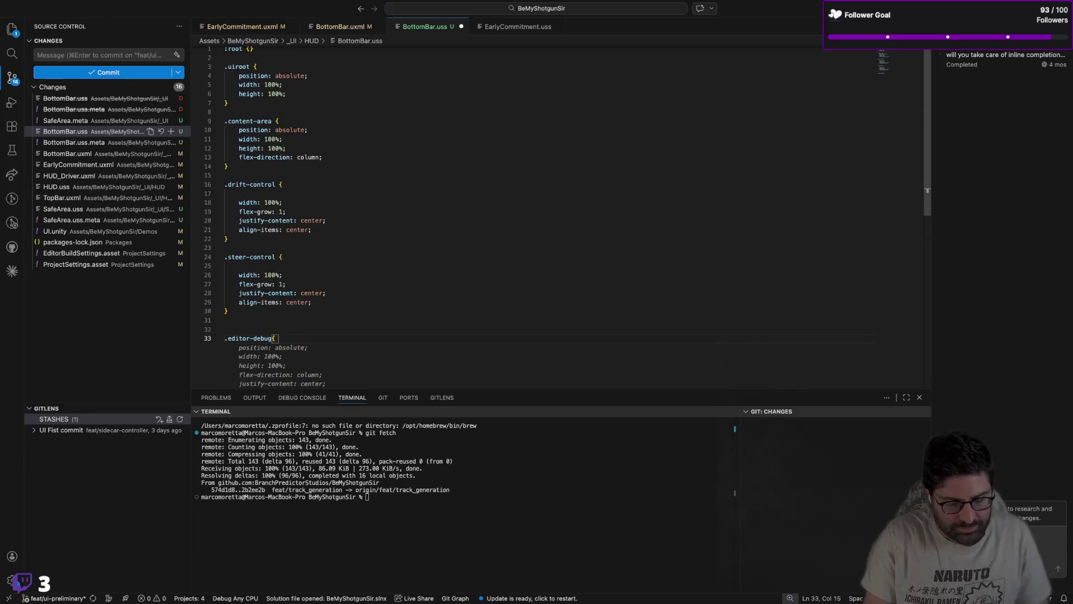
scroll(531, 212, "down", 3)
key("Return")
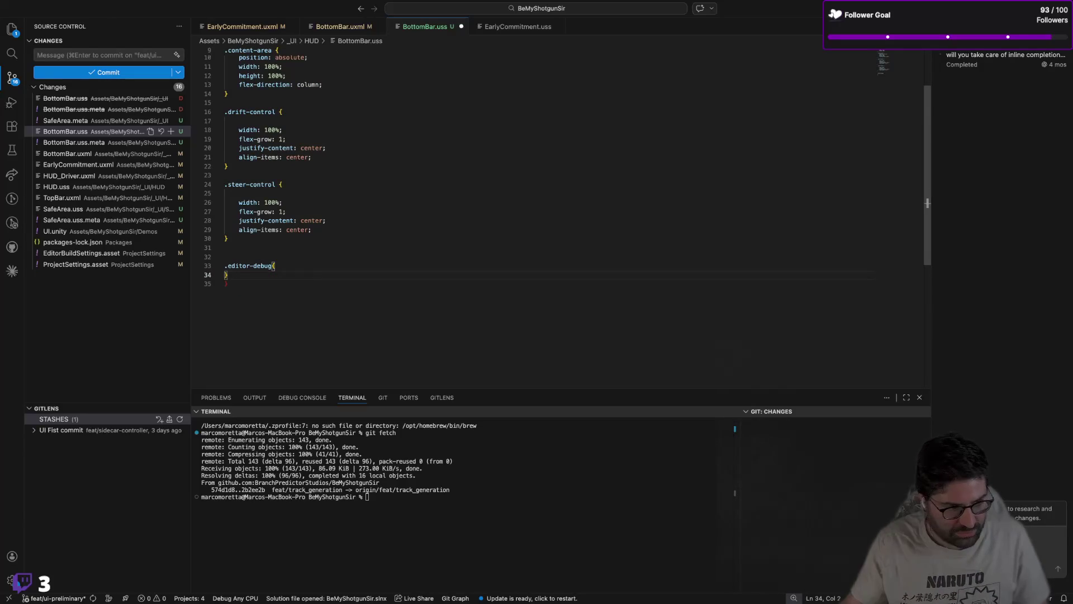
key("super+z")
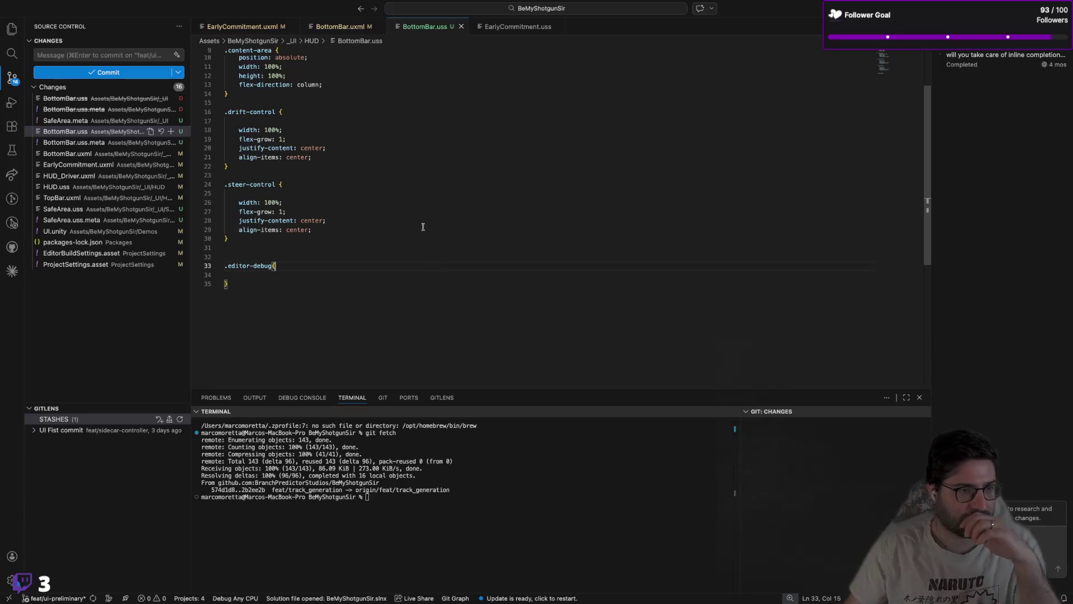
Step: Add the editor-debug class to ContentArea in BottomBar.uxml and save
key("super+alt+Left")
key("super+a")
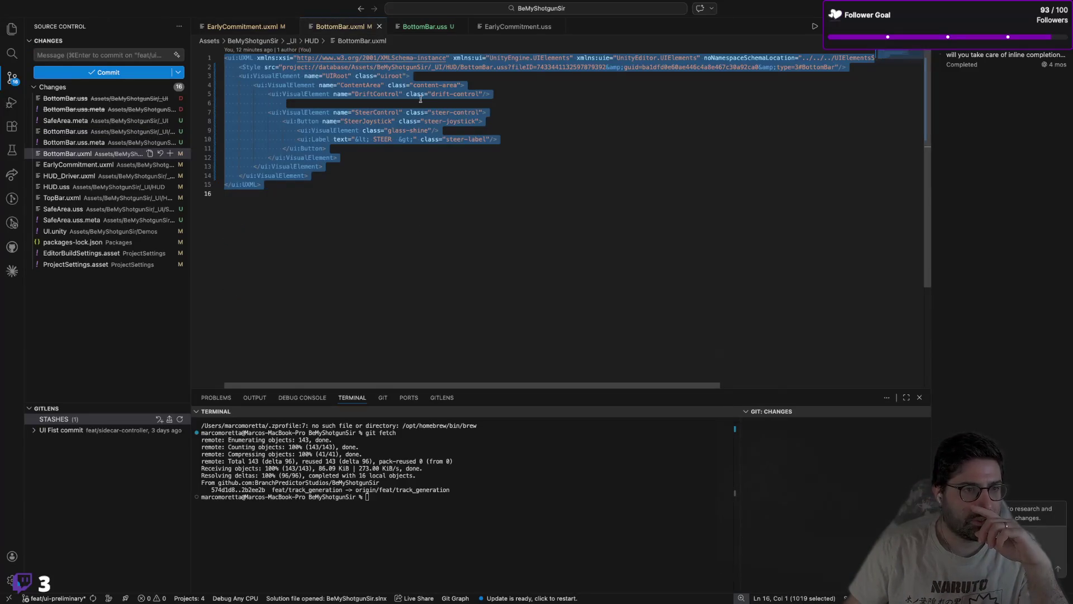
left_click(490, 96)
left_click(458, 85)
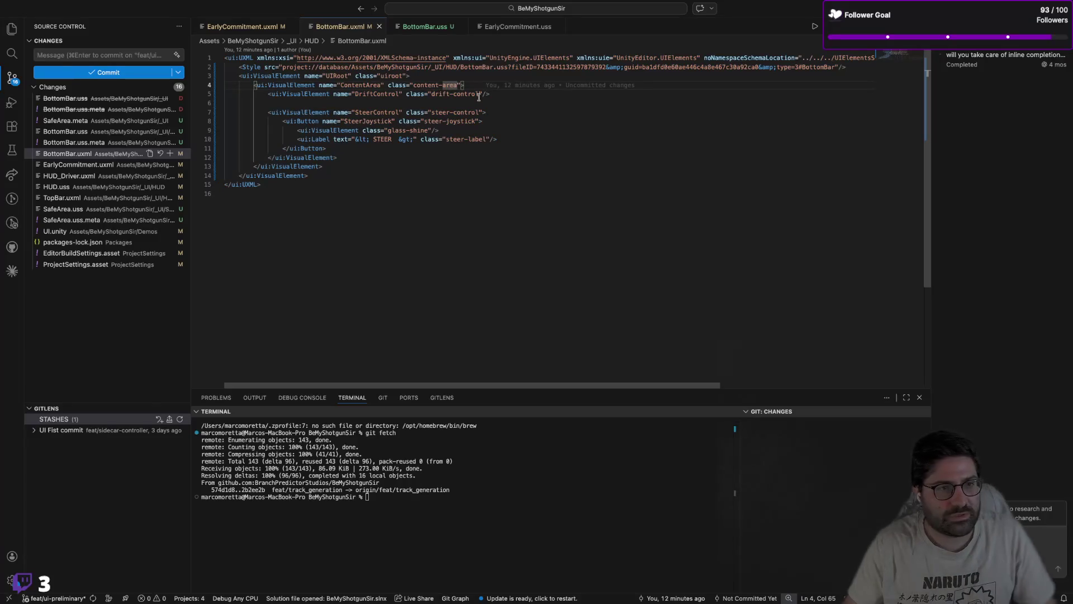
type("editor")
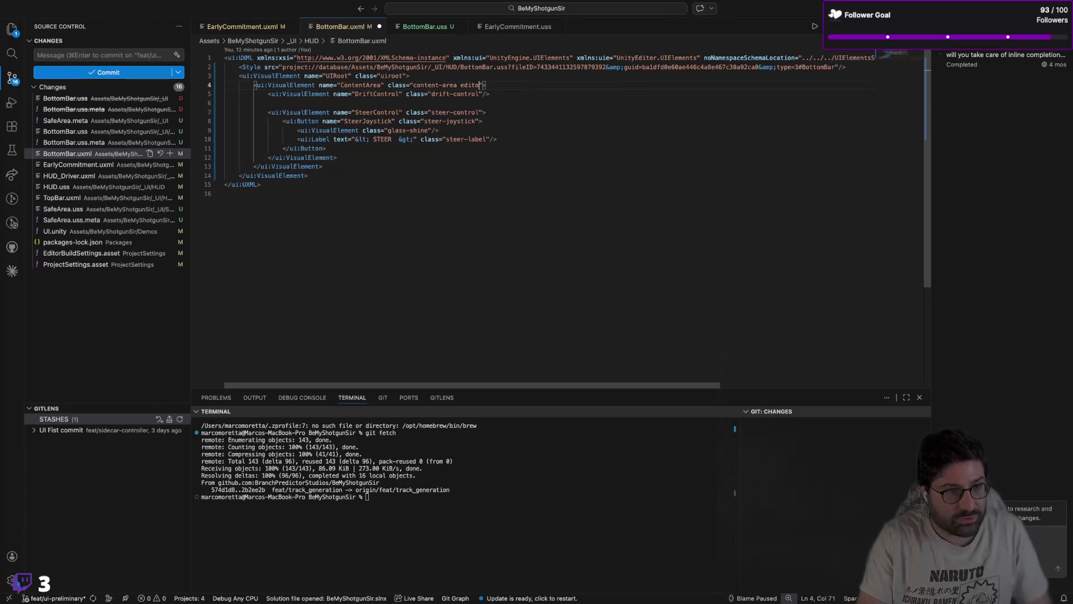
type("-debug")
key("super+s")
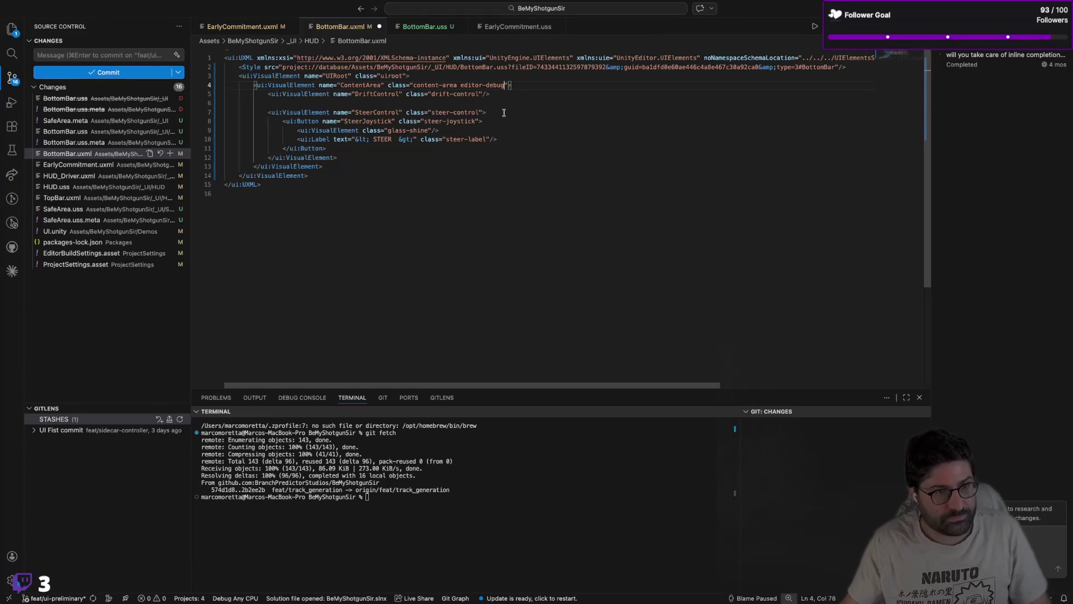
key("super+Tab")
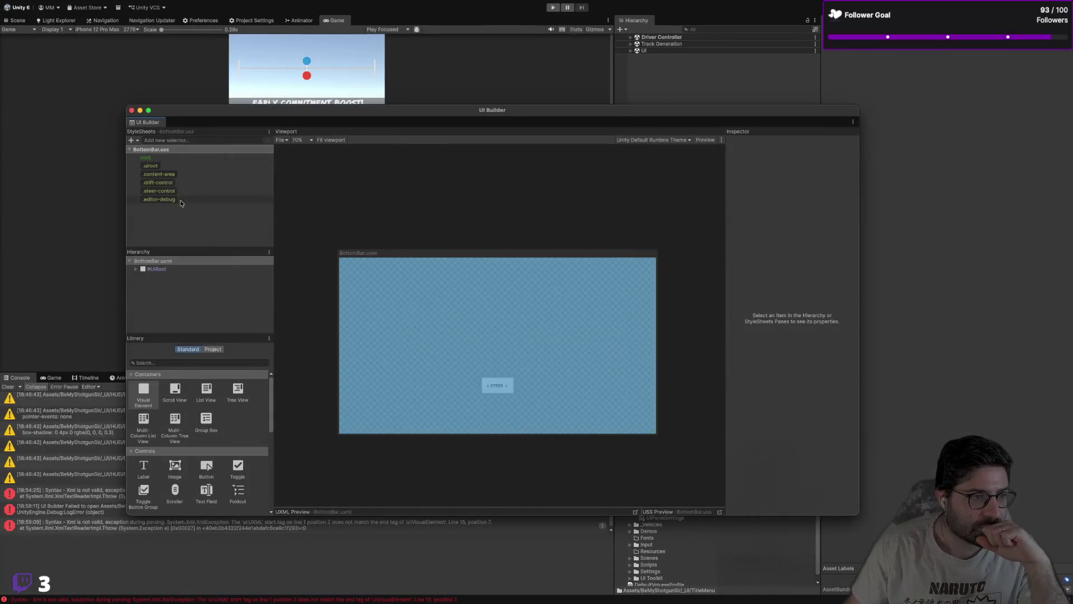
Step: Try a 2px margin on the .editor-debug rule, then reset the margin to zero
left_click(178, 198)
left_click(790, 341)
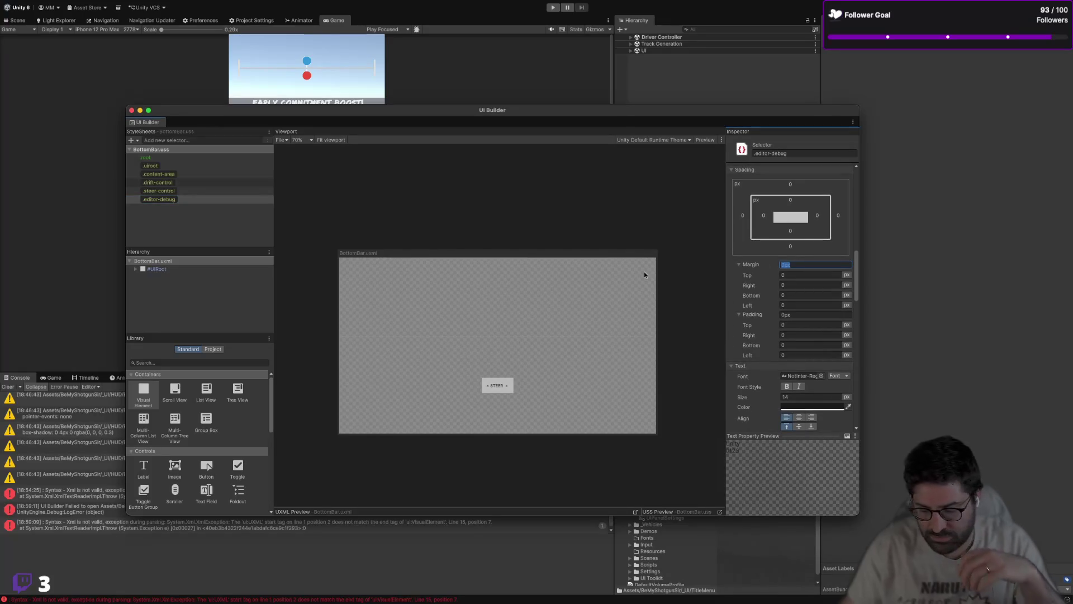
type("2")
key("Return")
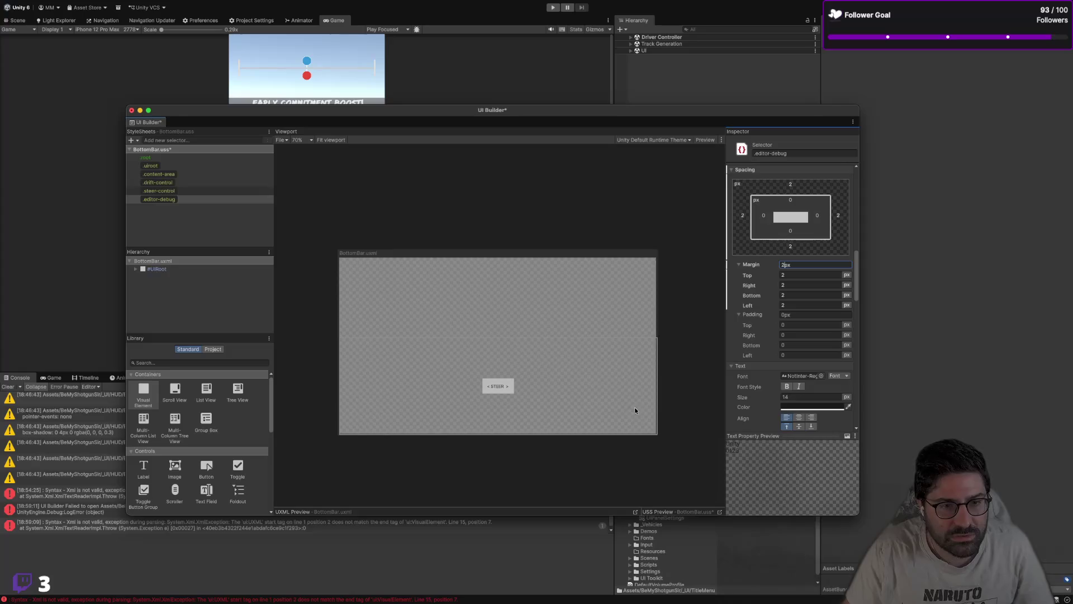
scroll(775, 323, "up", 2)
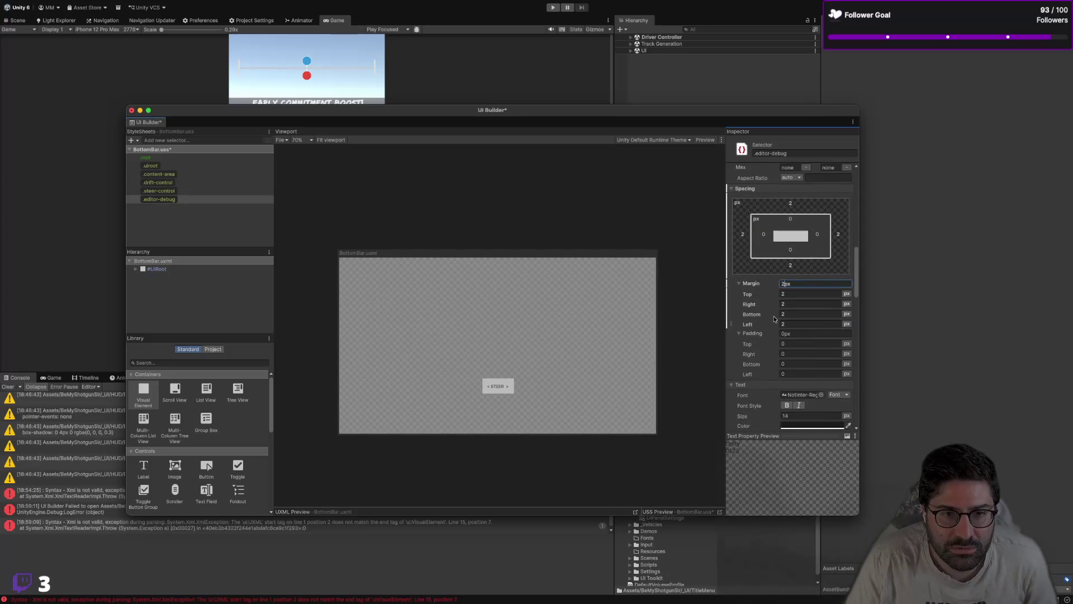
right_click(751, 283)
left_click(763, 302)
scroll(780, 332, "down", 5)
scroll(780, 331, "down", 12)
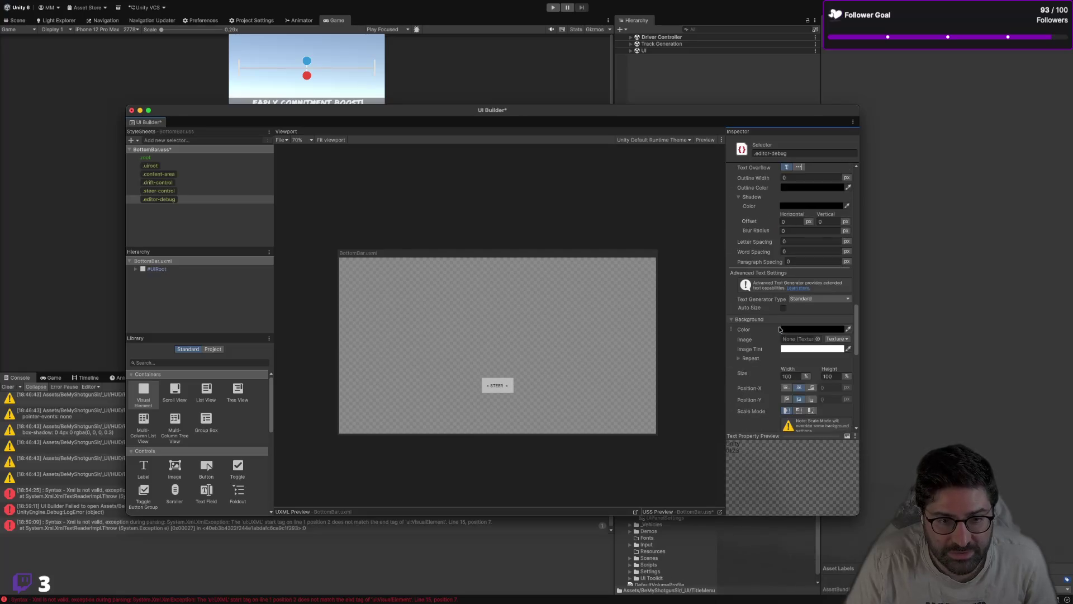
scroll(780, 323, "down", 5)
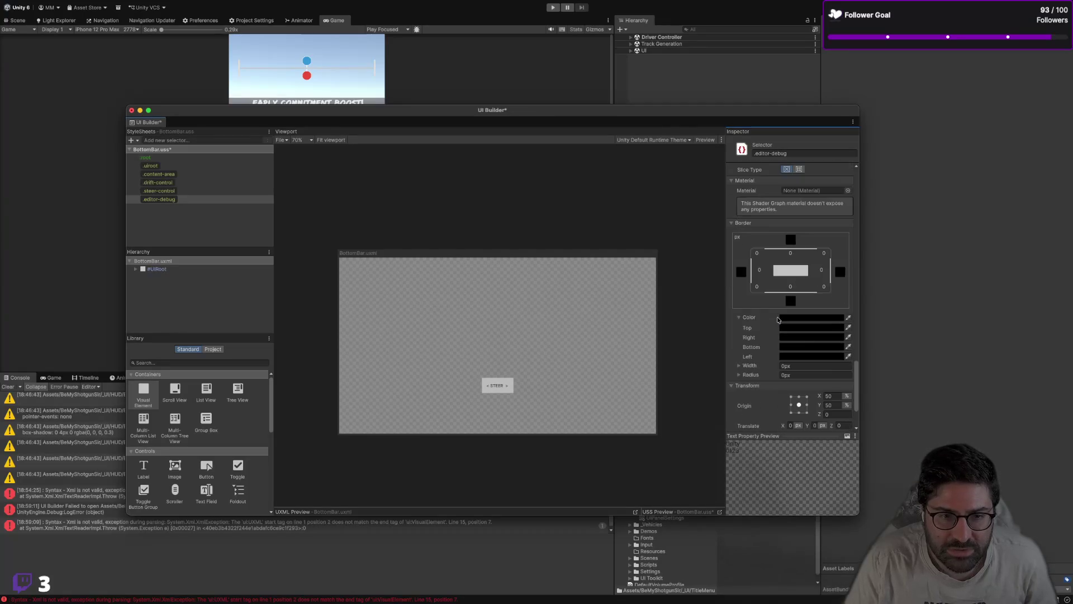
Step: Give .editor-debug a 2px border width with an opaque pure red border colour
left_click(788, 365)
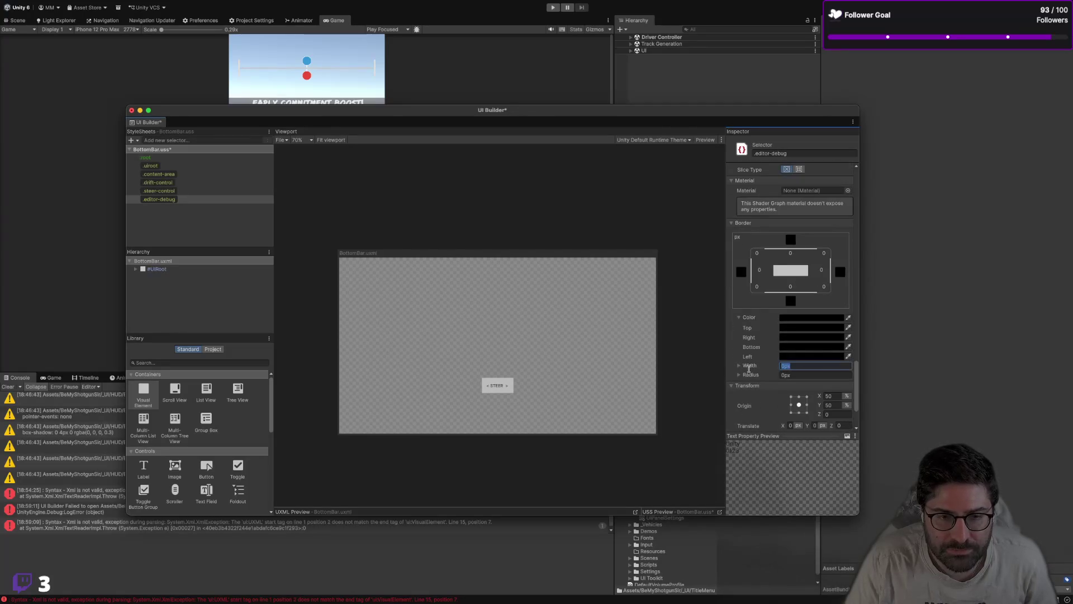
type("2")
key("Return")
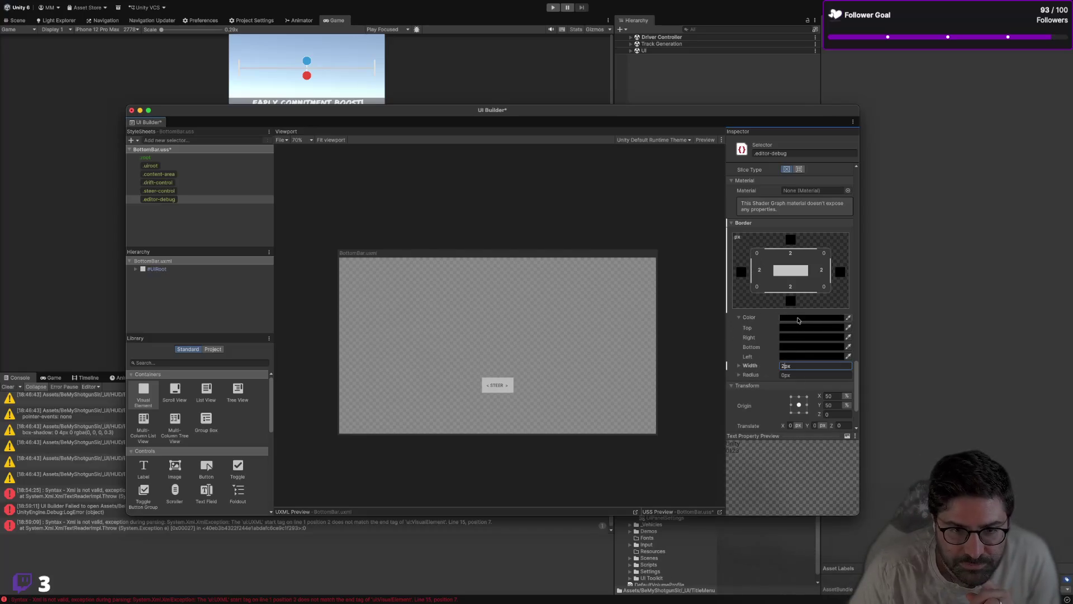
left_click(810, 317)
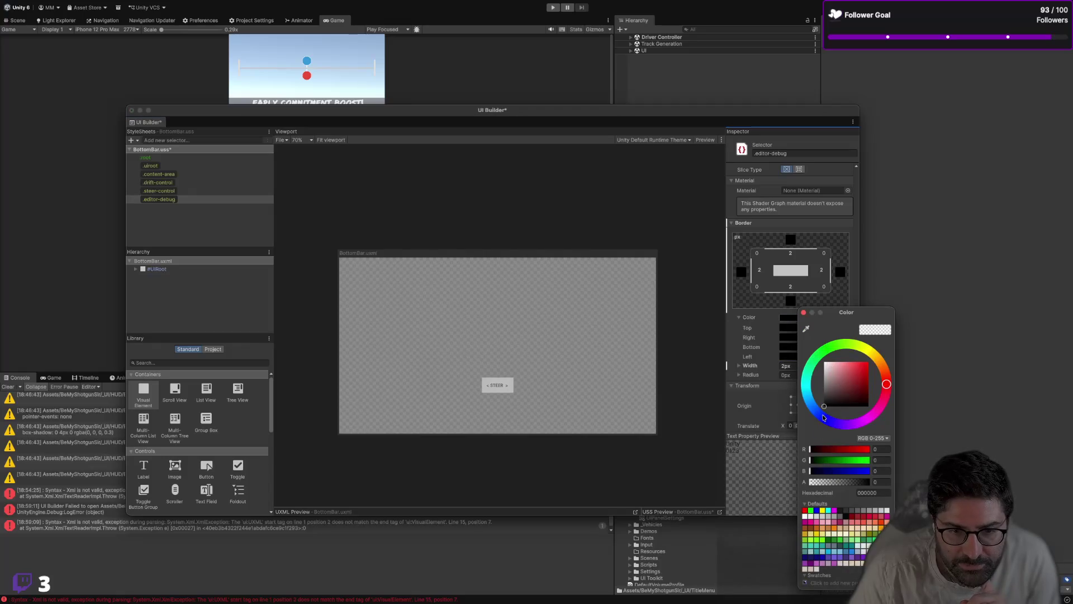
left_click(824, 406)
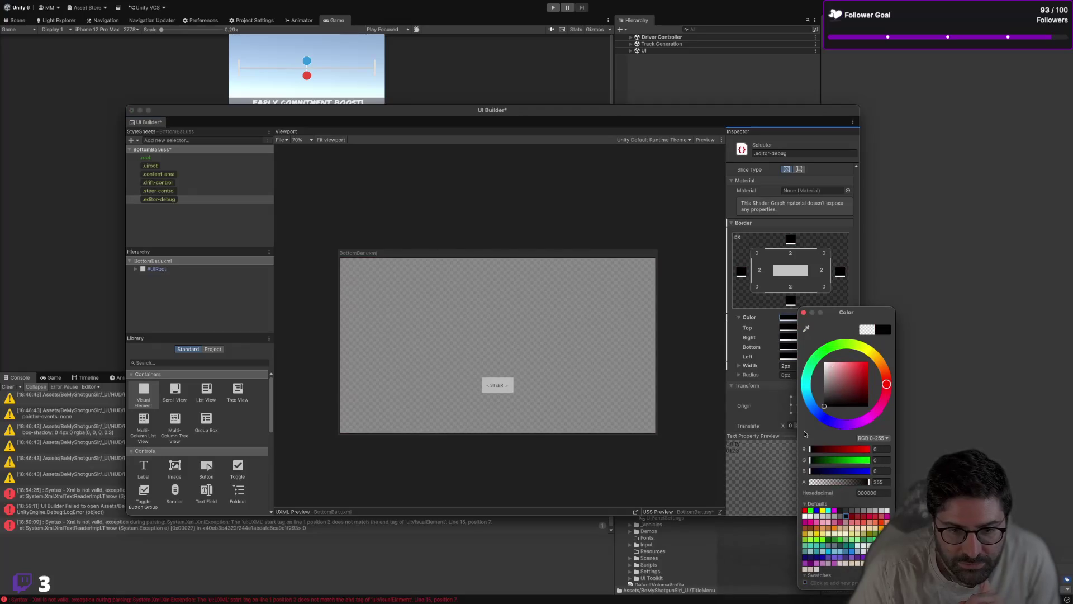
left_click(690, 366)
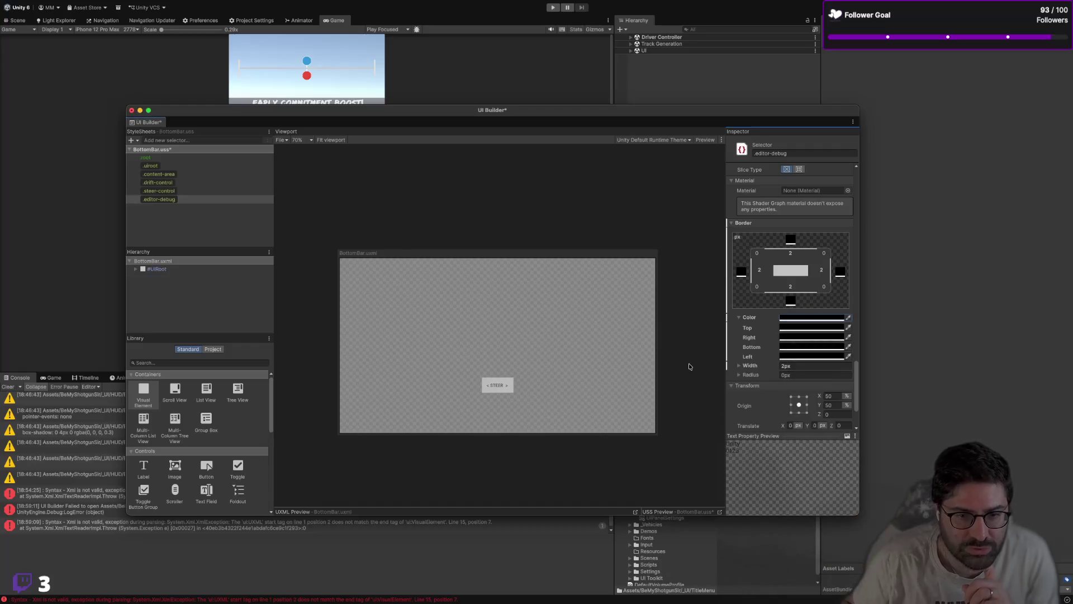
left_click(689, 366)
left_click(587, 403)
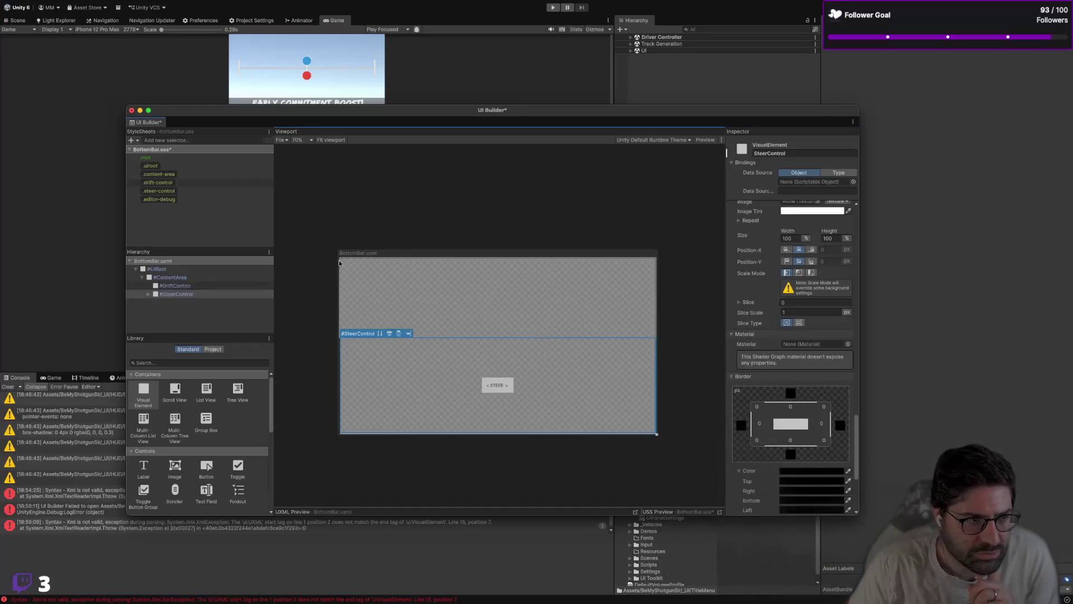
left_click(230, 200)
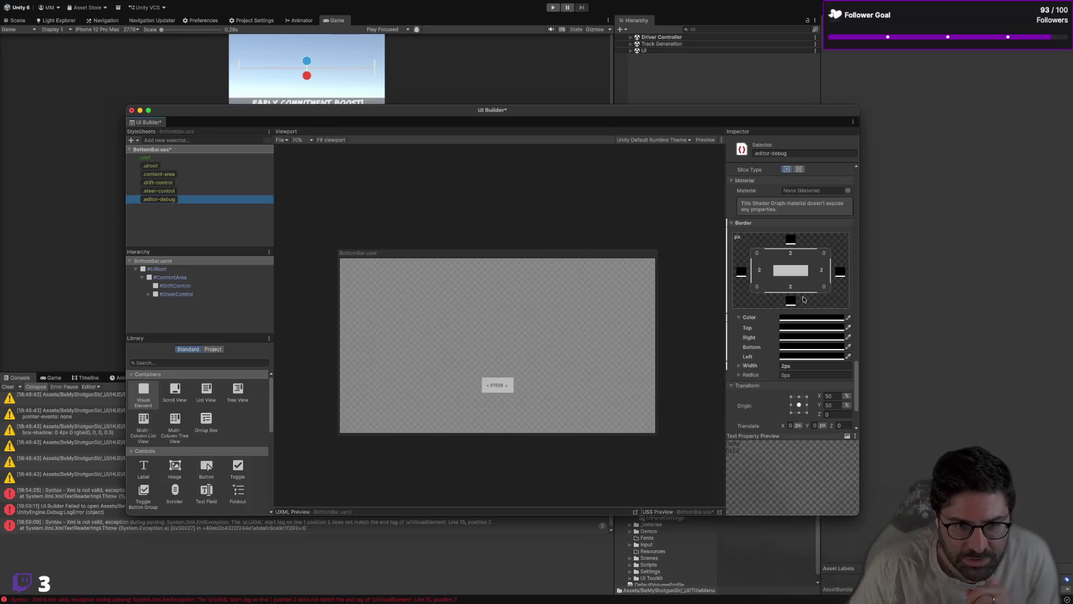
left_click(798, 317)
left_click_drag(850, 373, 860, 361)
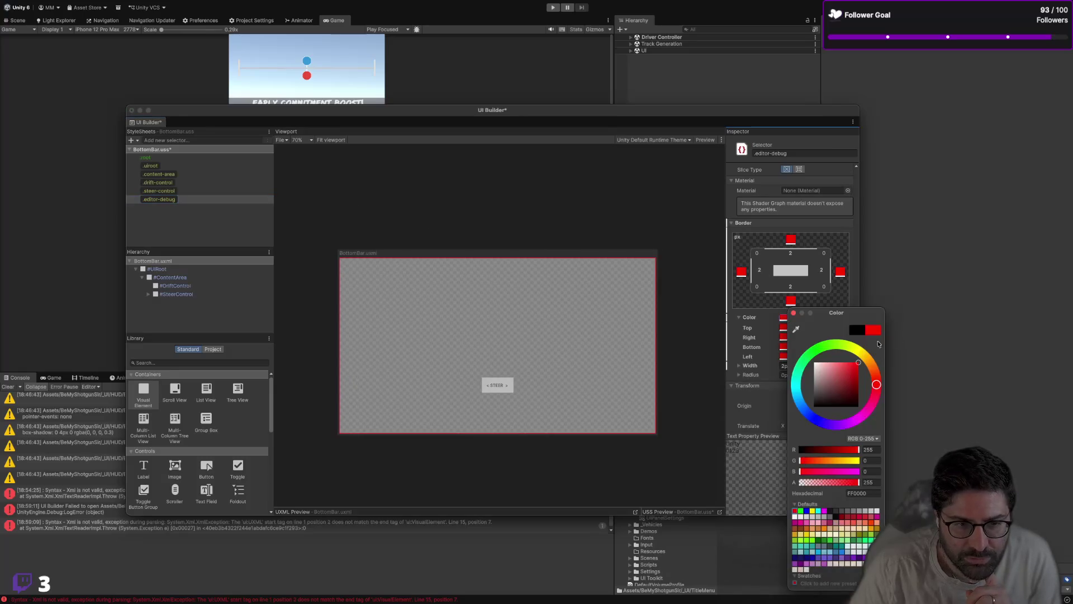
left_click(676, 306)
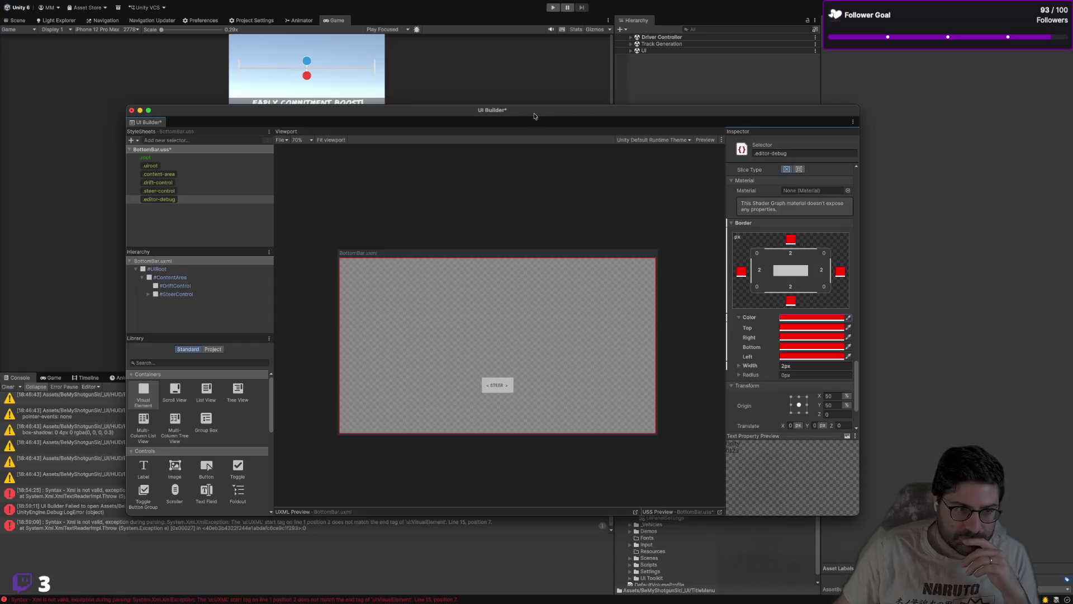
Step: Save the BottomBar stylesheet and close UI Builder
mouse_move(534, 112)
left_mouse_down()
mouse_move(632, 272)
mouse_move(543, 76)
mouse_move(529, 85)
left_mouse_up()
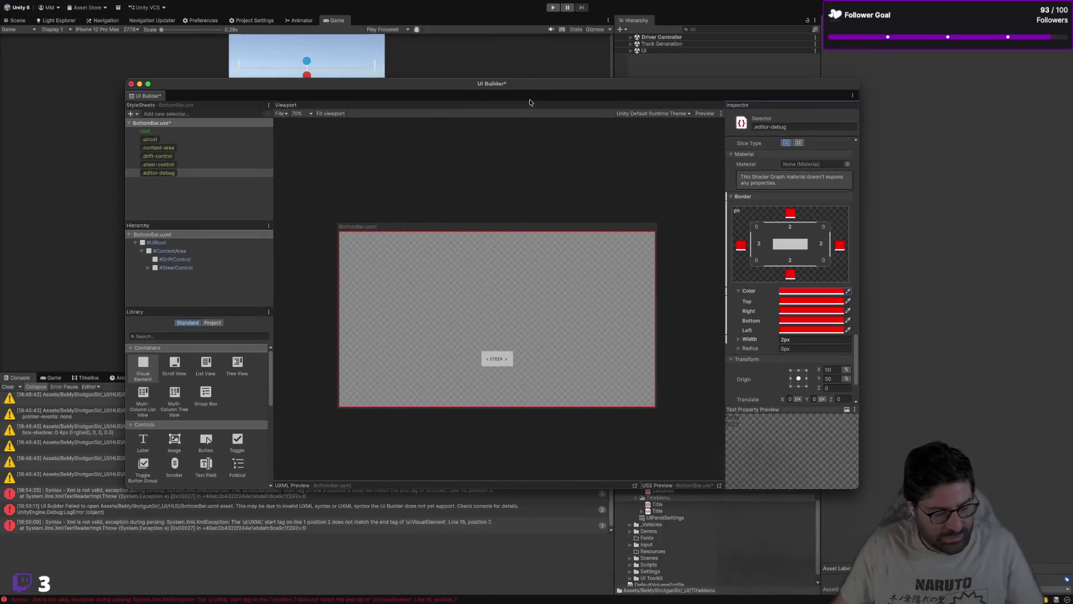
key("ctrl+s")
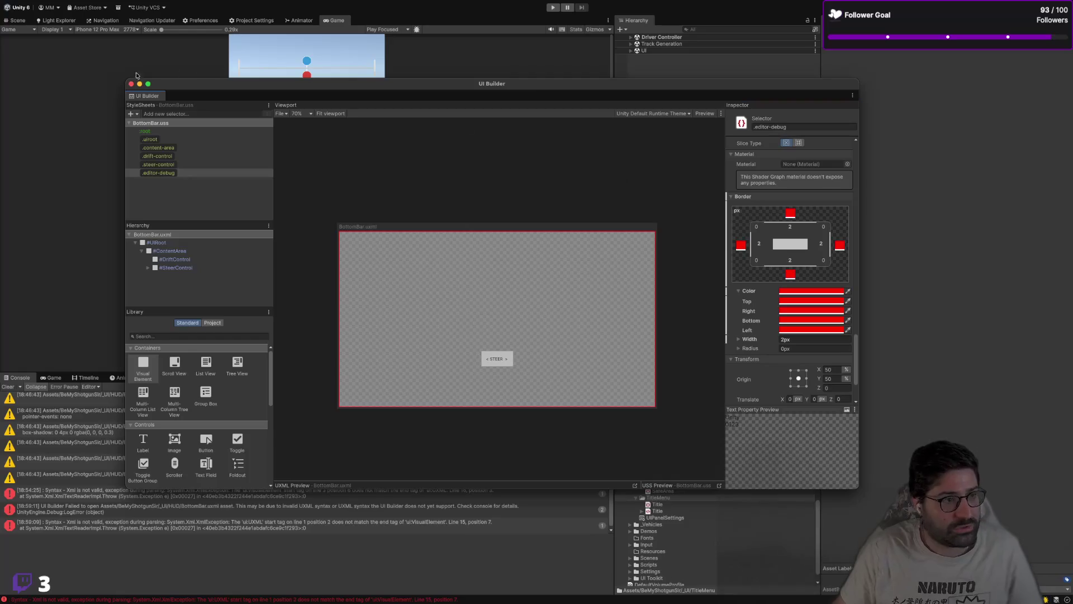
left_click(131, 84)
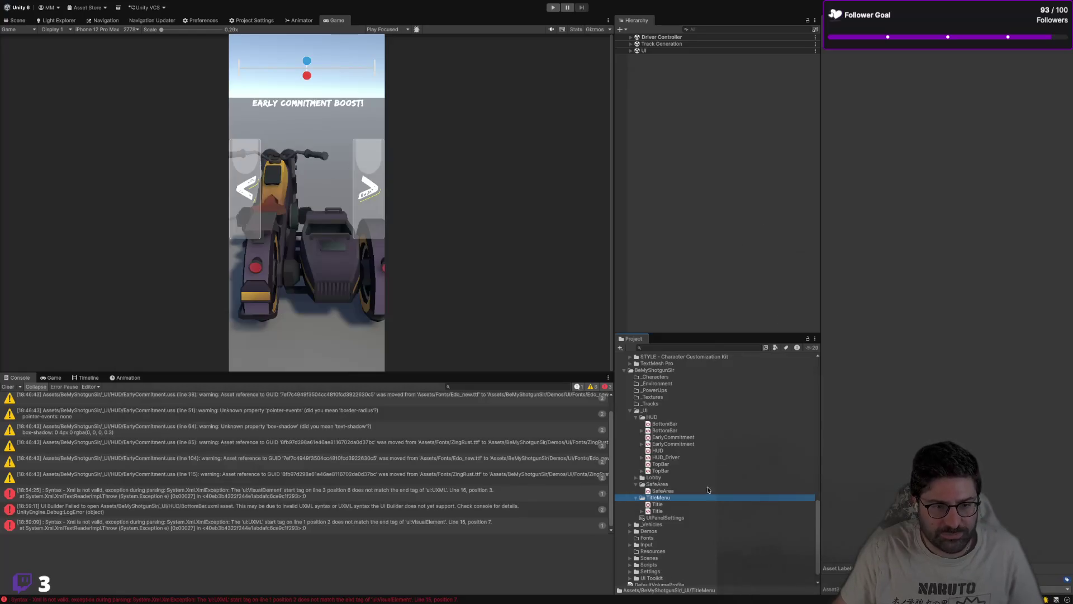
Step: Open HUD_Driver.uxml in UI Builder
left_click(673, 458)
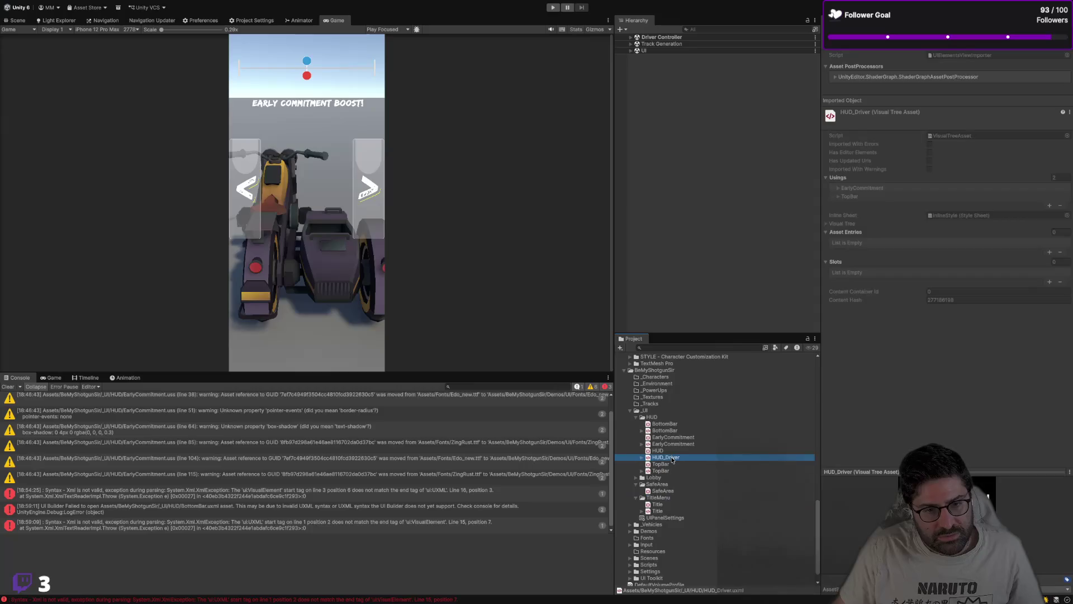
double_click(673, 458)
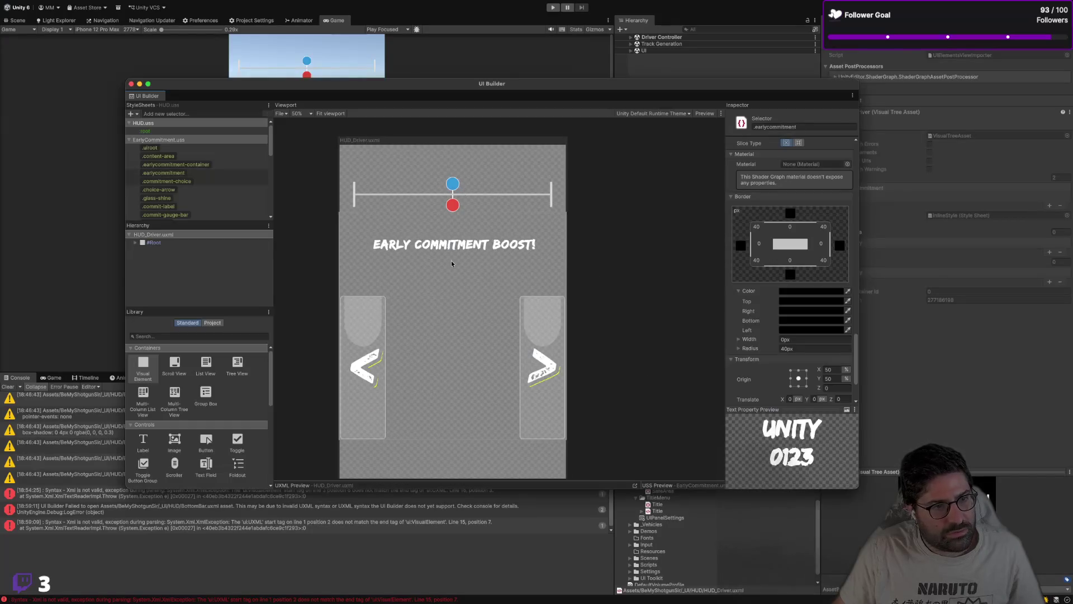
scroll(452, 263, "down", 1)
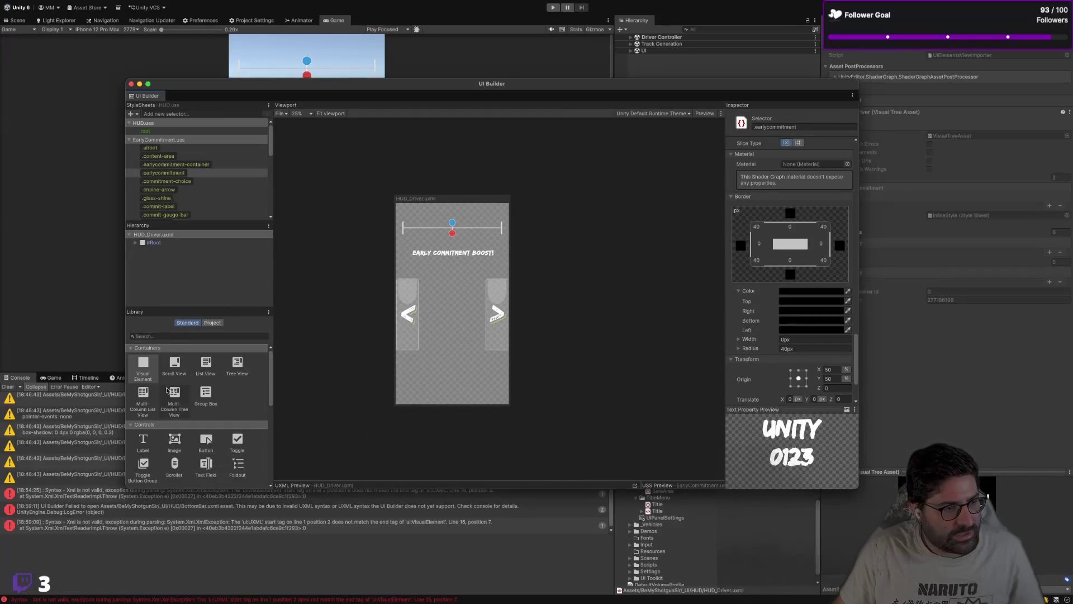
Step: Drag BottomBar.uxml from the Project library's HUD folder into HUD_Driver's #SafeArea
left_click(213, 322)
left_click(165, 357)
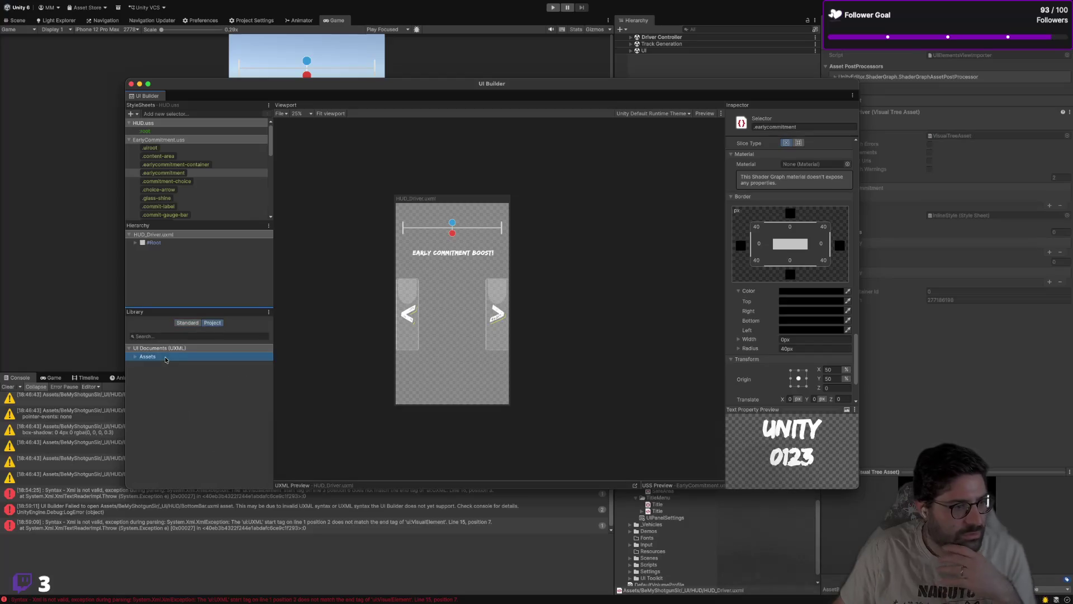
left_click(135, 357)
left_click(142, 364)
left_click(148, 373)
left_click(154, 381)
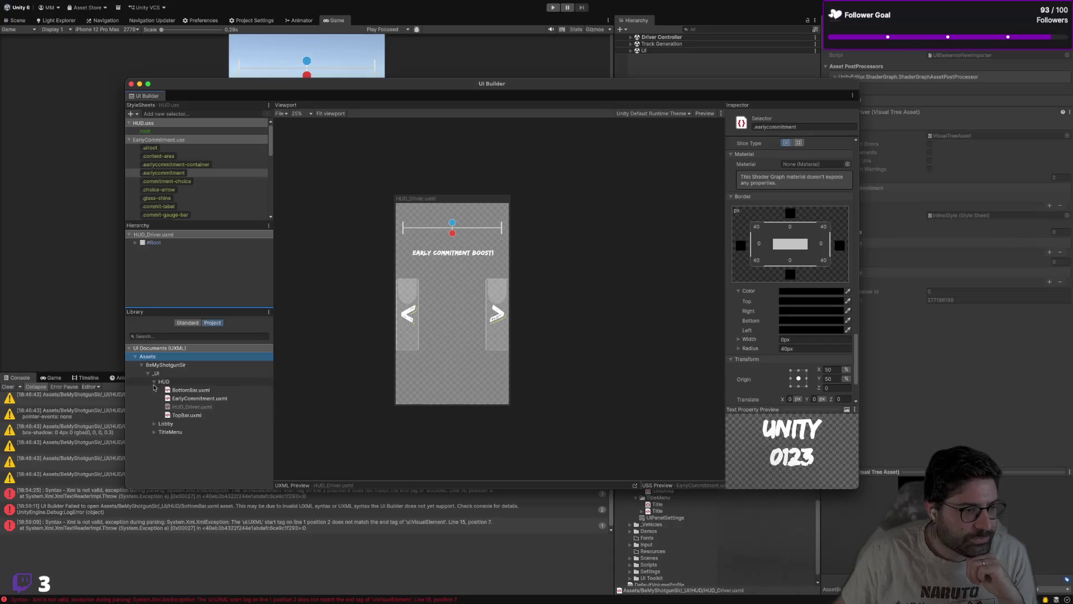
left_click(189, 389)
mouse_move(188, 390)
left_mouse_down()
mouse_move(194, 277)
mouse_move(136, 244)
mouse_move(175, 244)
mouse_move(156, 246)
left_mouse_up()
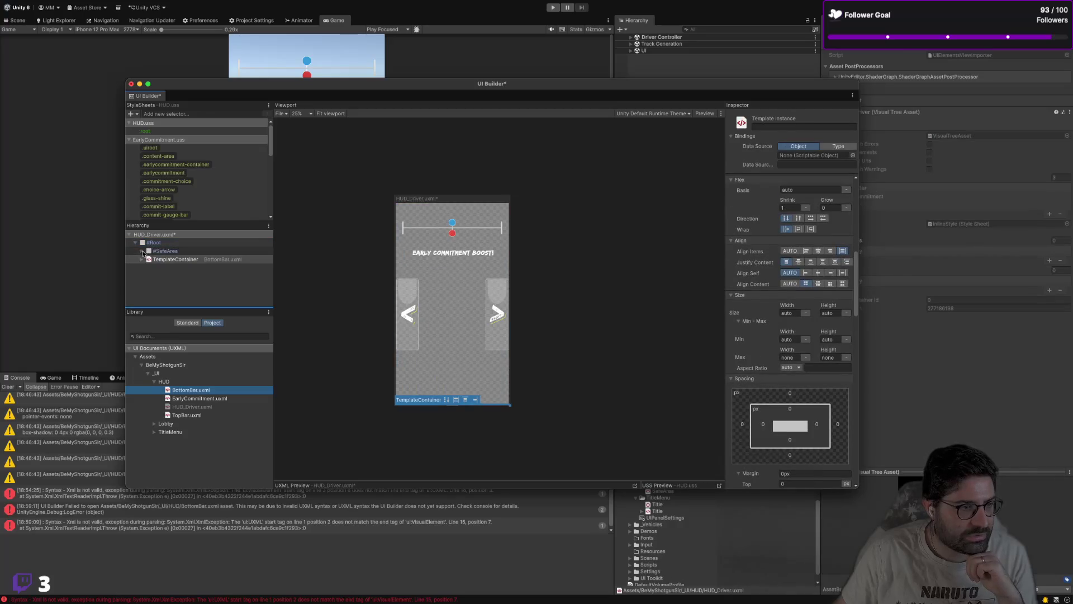
left_click_drag(194, 247, 189, 252)
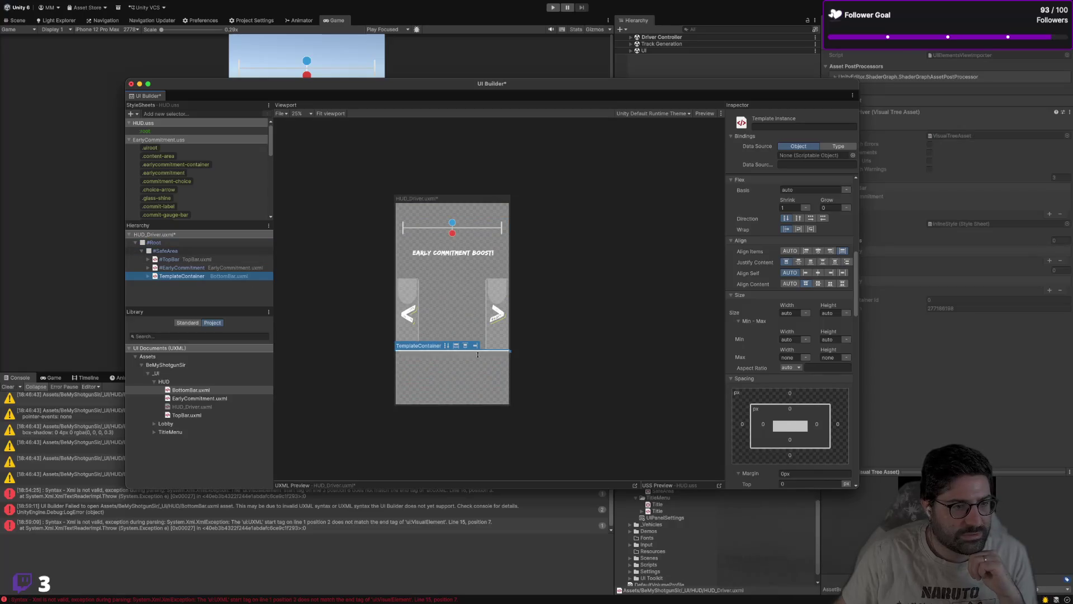
left_click(526, 398)
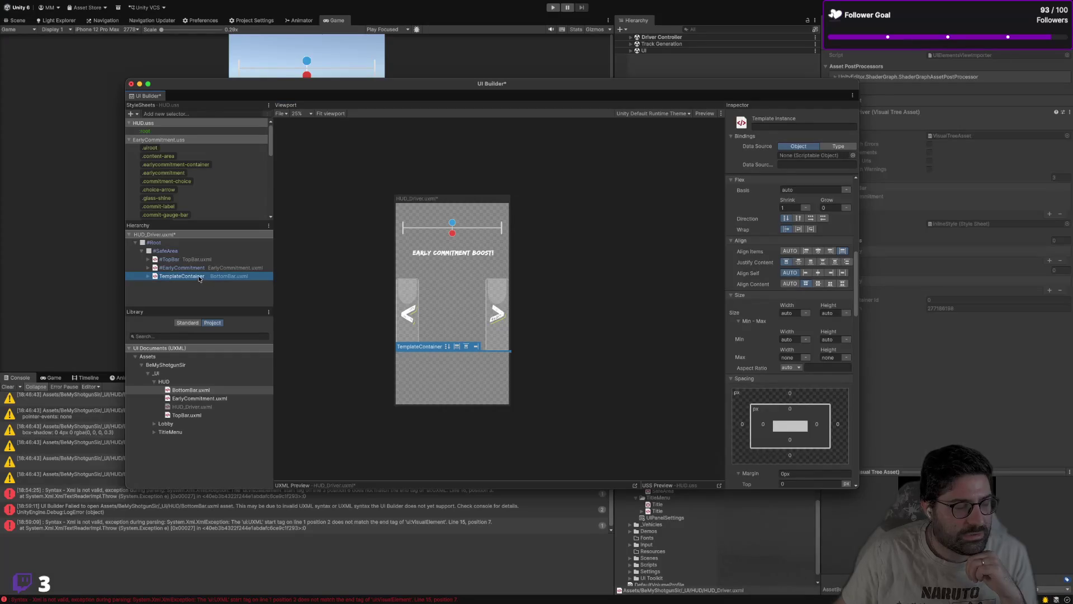
Step: Inspect the embedded template's UIRoot and EarlyCommitment, then name the instance BottomBar
left_click(147, 276)
left_click(184, 286)
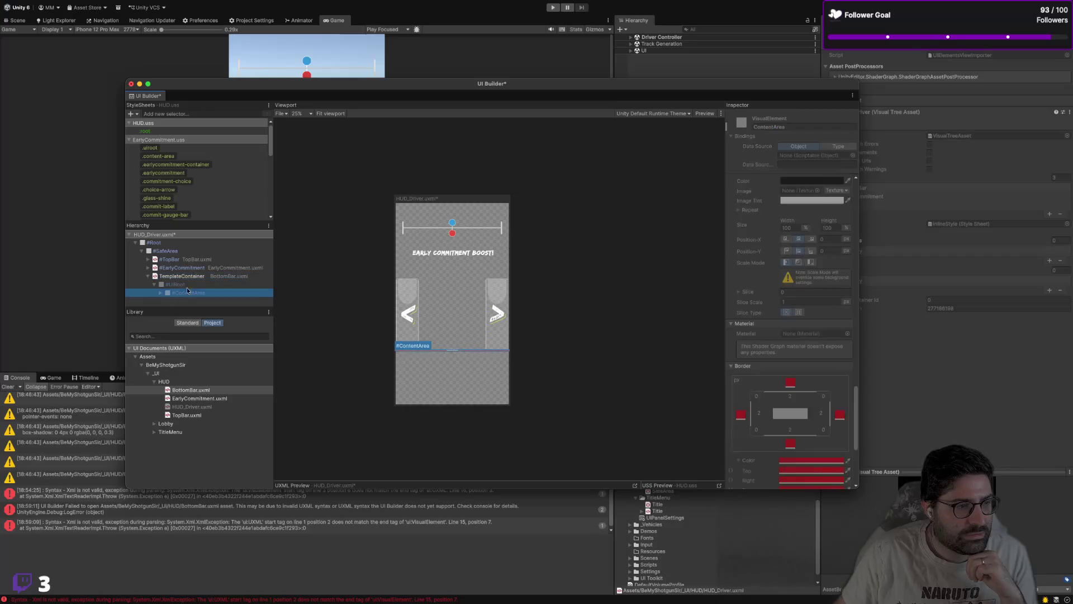
left_click(196, 277)
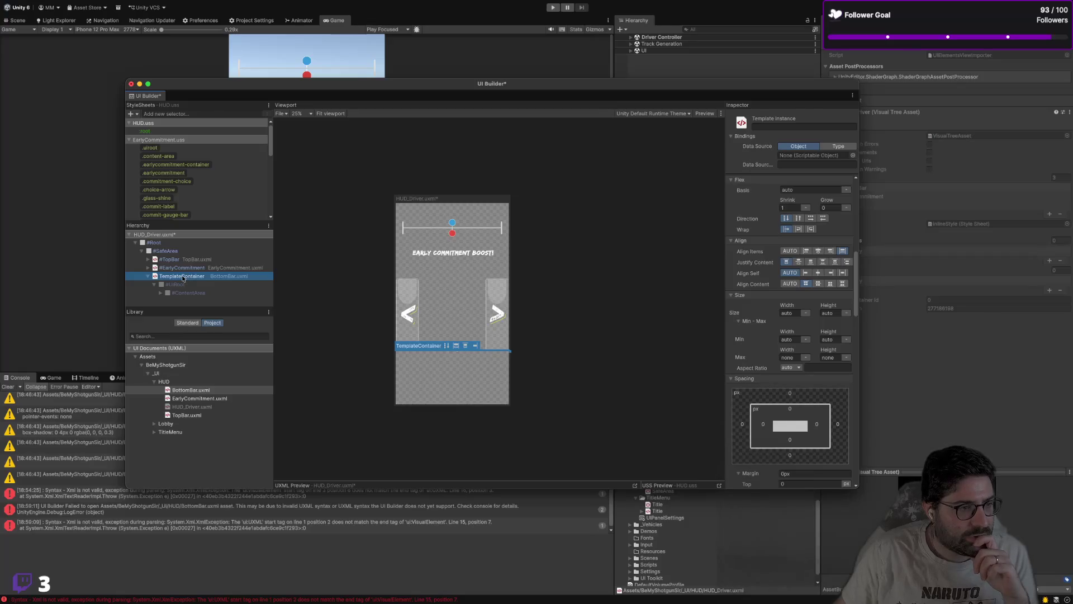
left_click(187, 268)
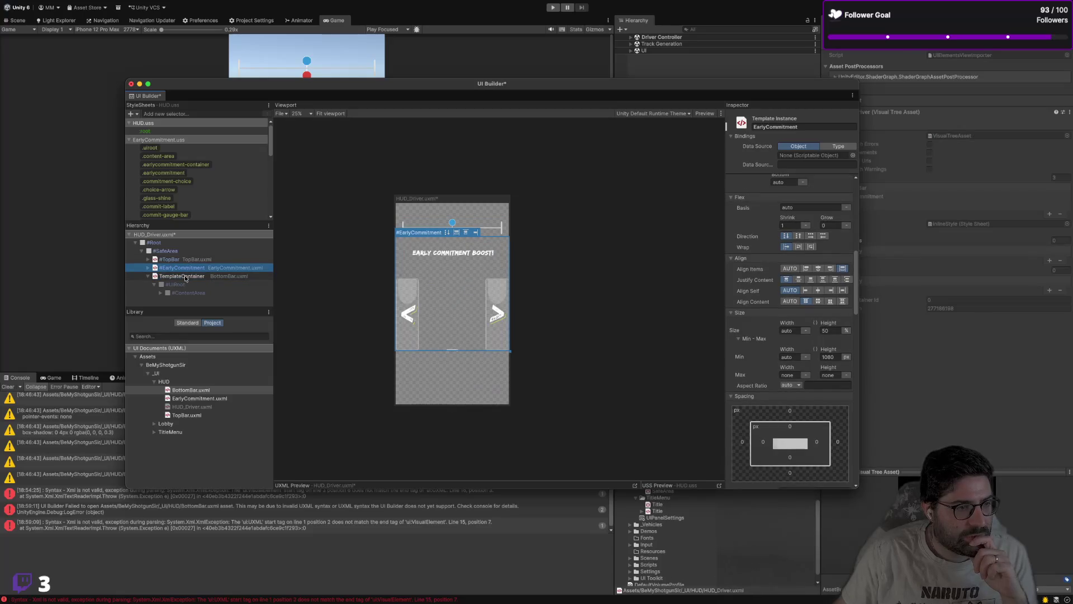
left_click(186, 276)
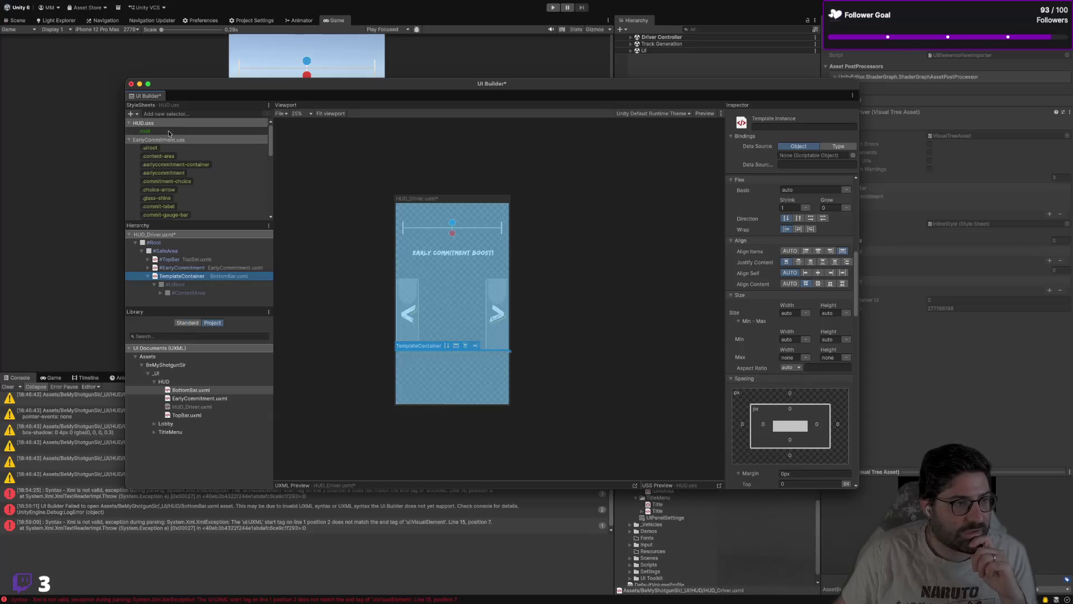
left_click(130, 124)
scroll(795, 233, "down", 3)
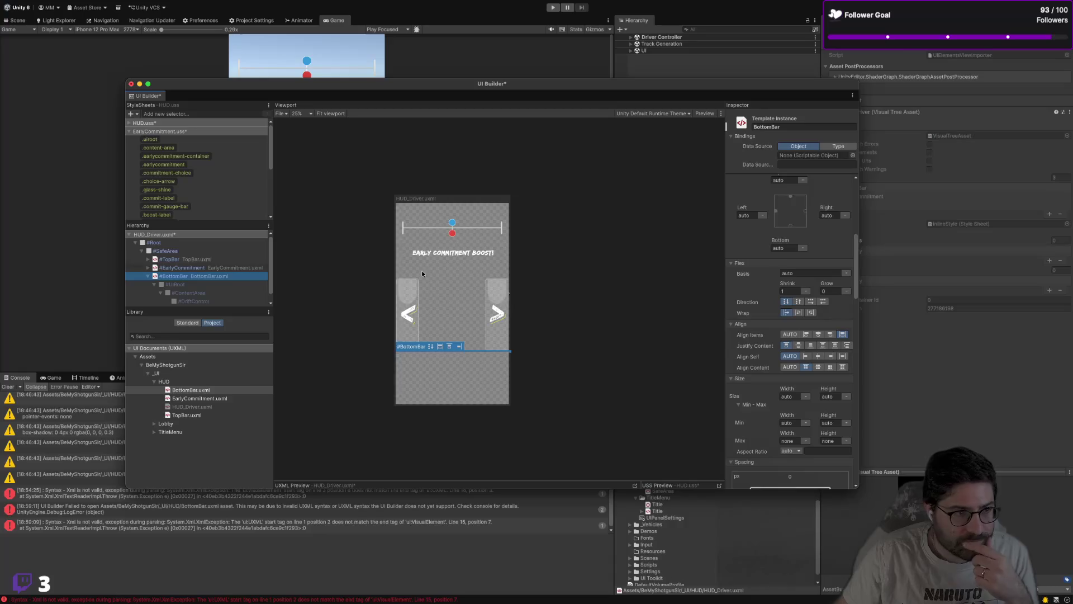
scroll(195, 210, "down", 5)
left_click(203, 134)
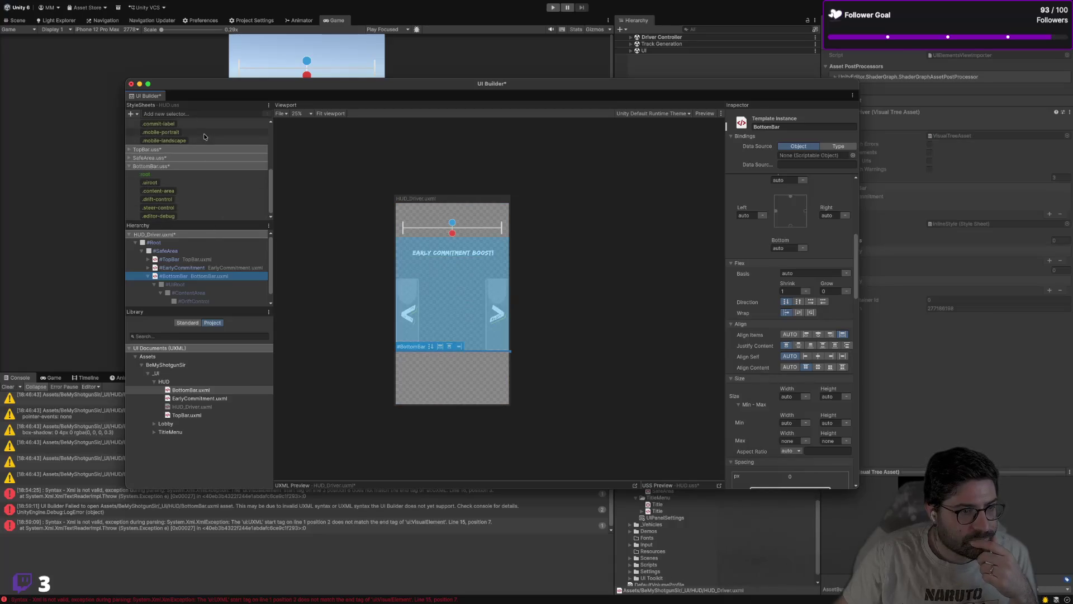
Step: Review the .content-area and .uiroot rules, then reselect the #BottomBar instance
scroll(747, 247, "down", 6)
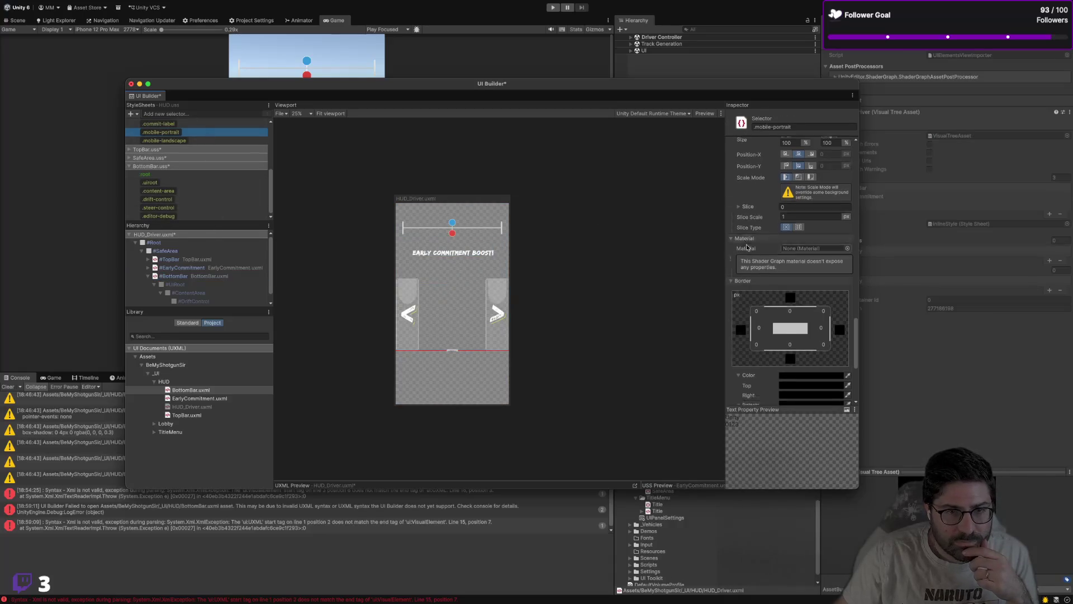
scroll(748, 249, "up", 6)
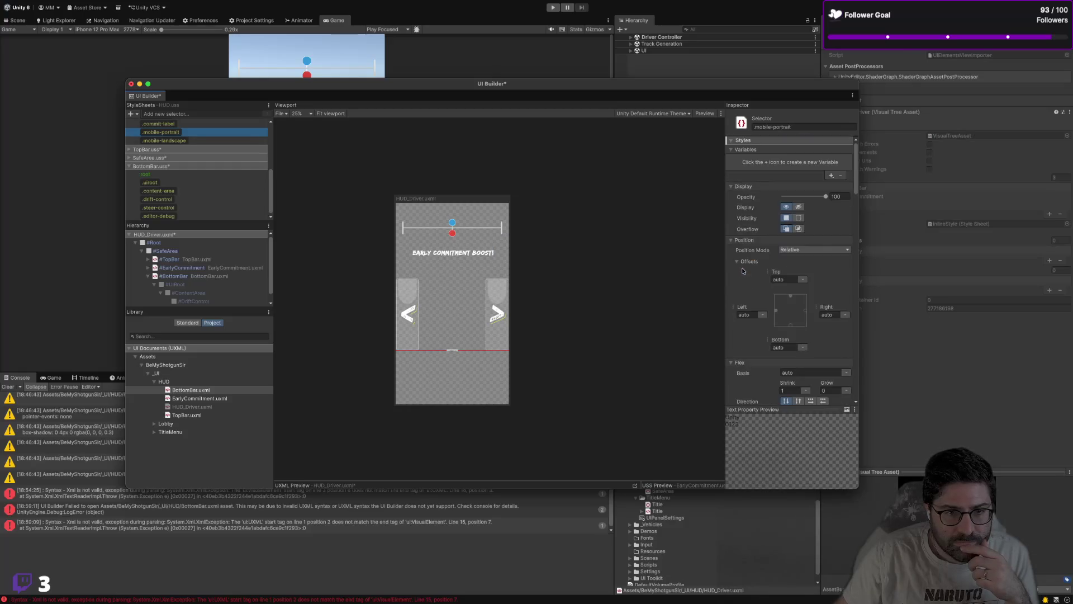
scroll(753, 265, "down", 1)
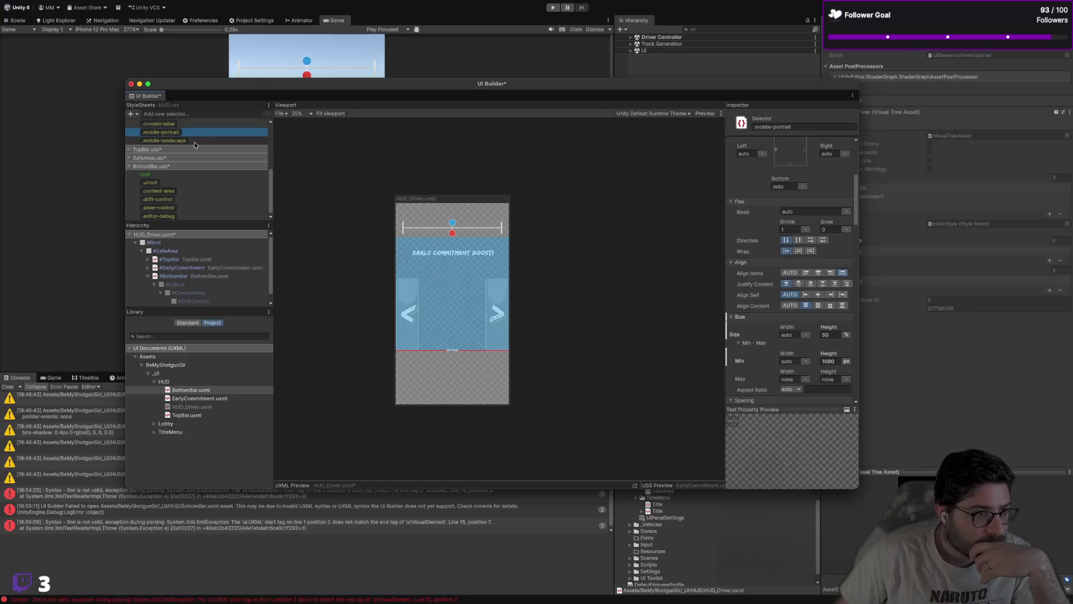
left_click(202, 191)
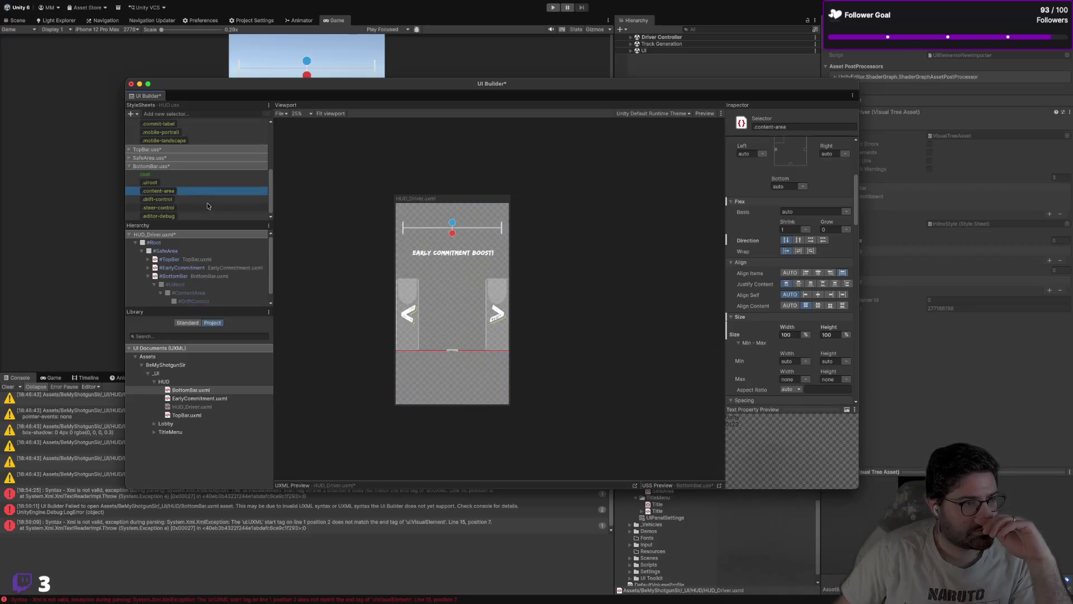
left_click(209, 183)
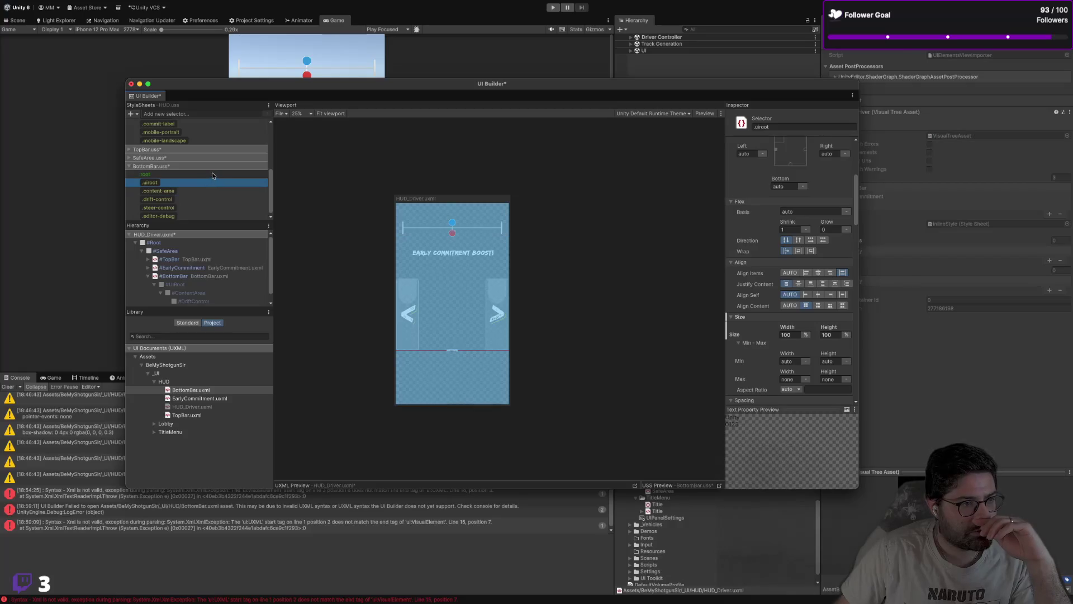
left_click(202, 276)
Step: Set the BottomBar instance's height to 100%, after first trying 50 px
scroll(780, 353, "down", 5)
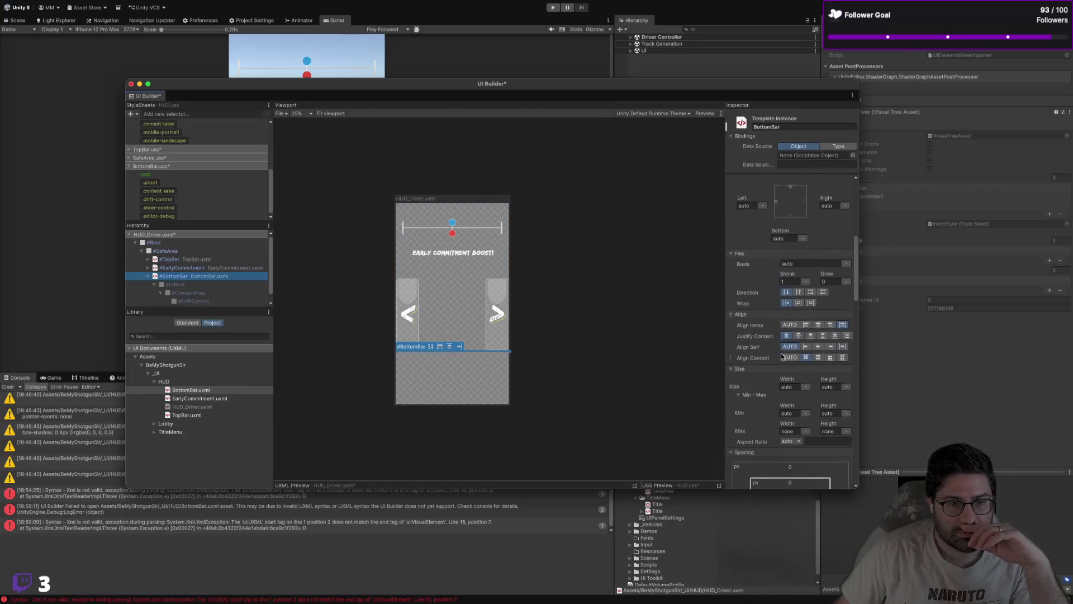
left_click(832, 243)
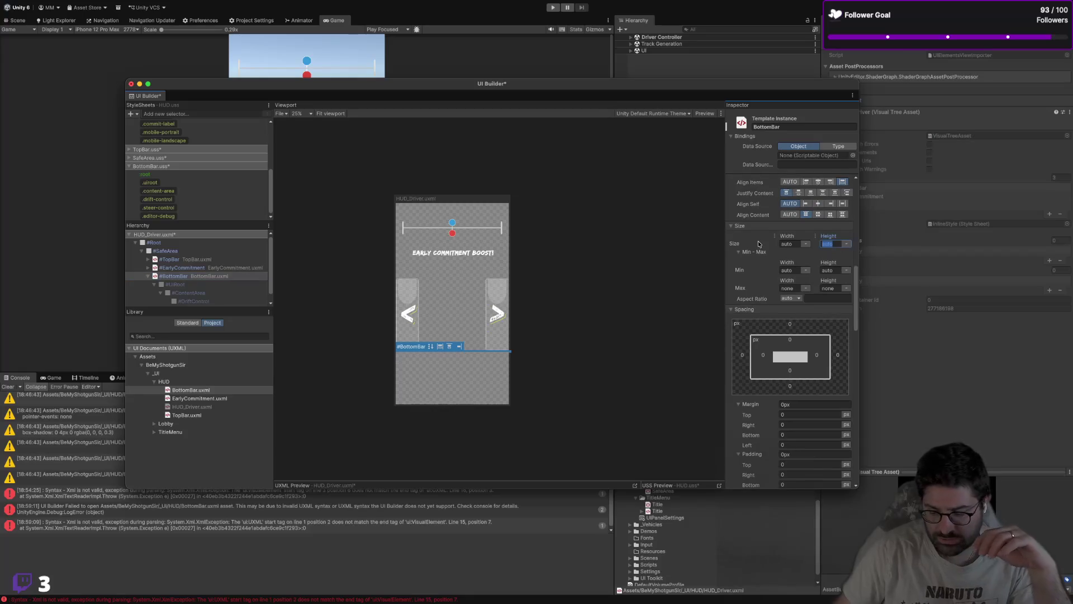
type("50")
key("Return")
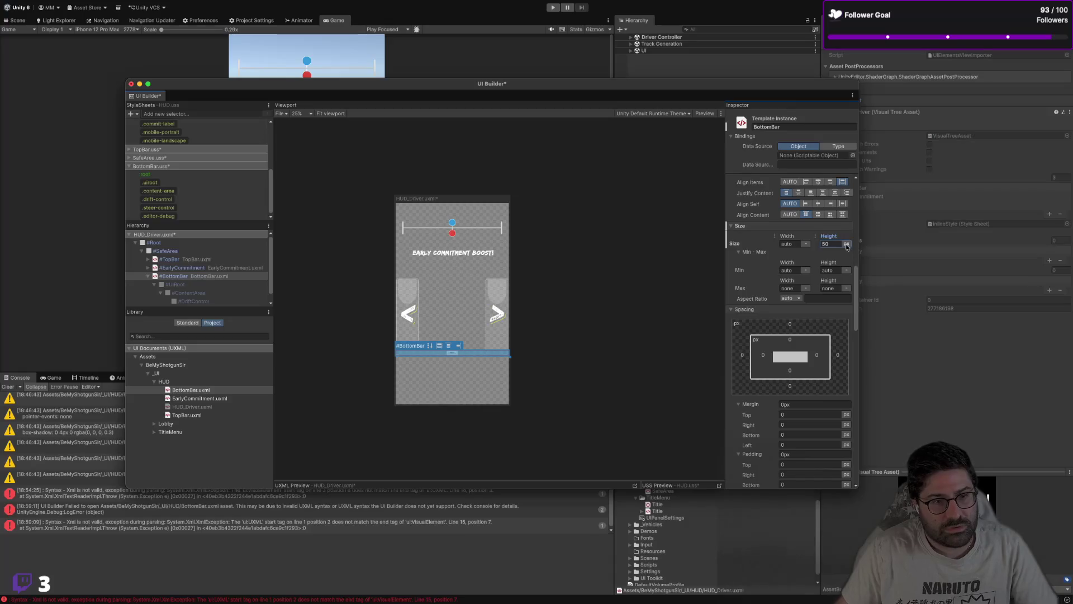
type("100%")
key("Return")
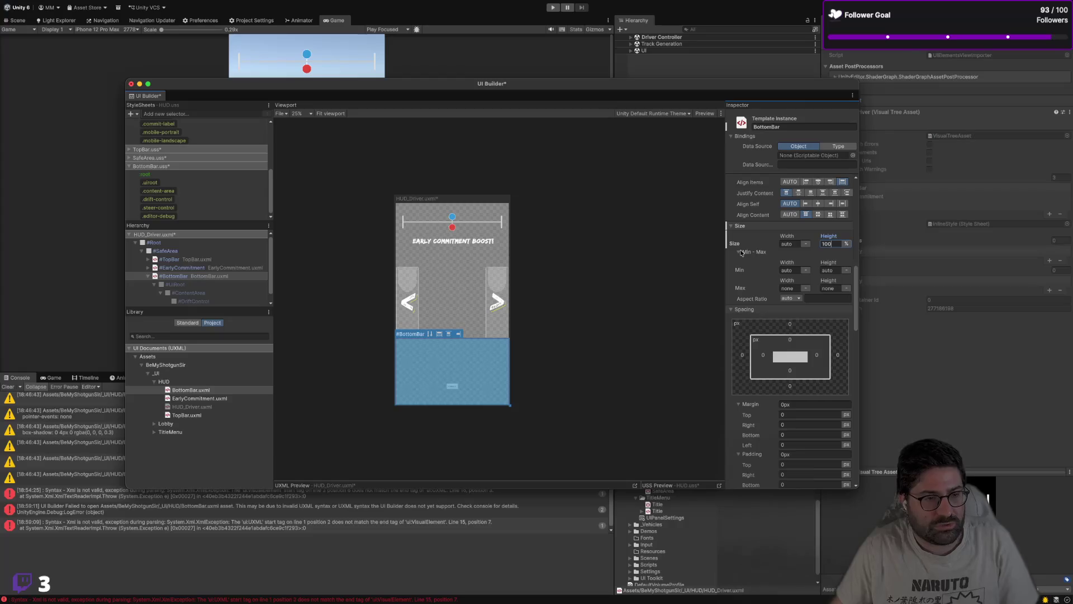